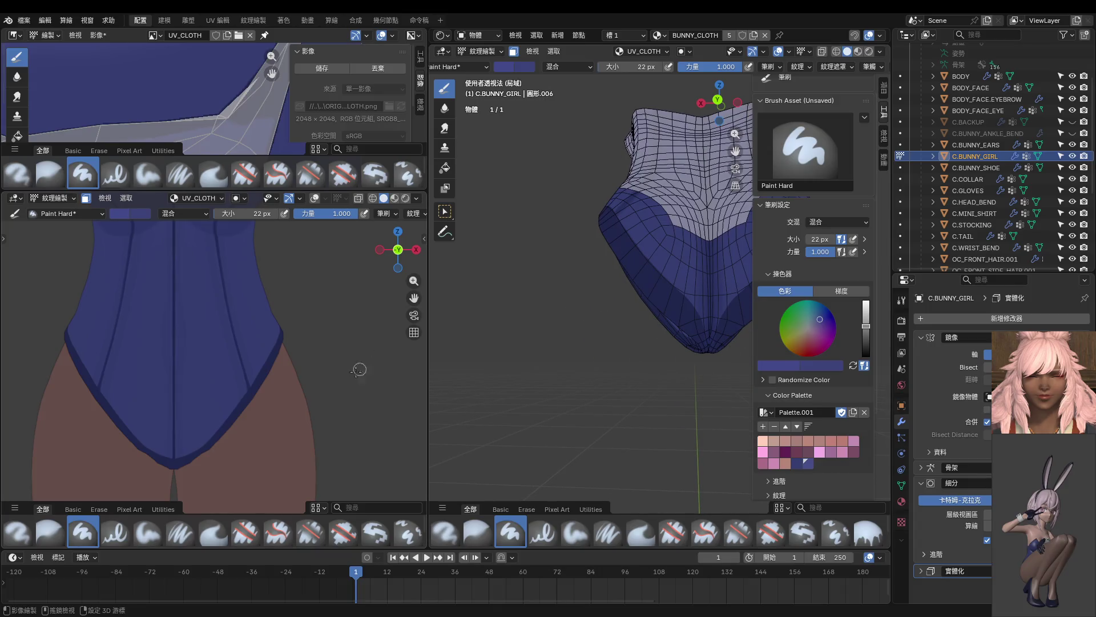
pyautogui.scroll(2, 270, 350)
pyautogui.scroll(2, 219, 365)
pyautogui.scroll(1, 197, 389)
# Step: With a 14 px brush at strength 0.636, paint light blue highlights along the crotch fold and leotard edge
pyautogui.press('[')
pyautogui.press('[')
pyautogui.press('[')
pyautogui.press('[')
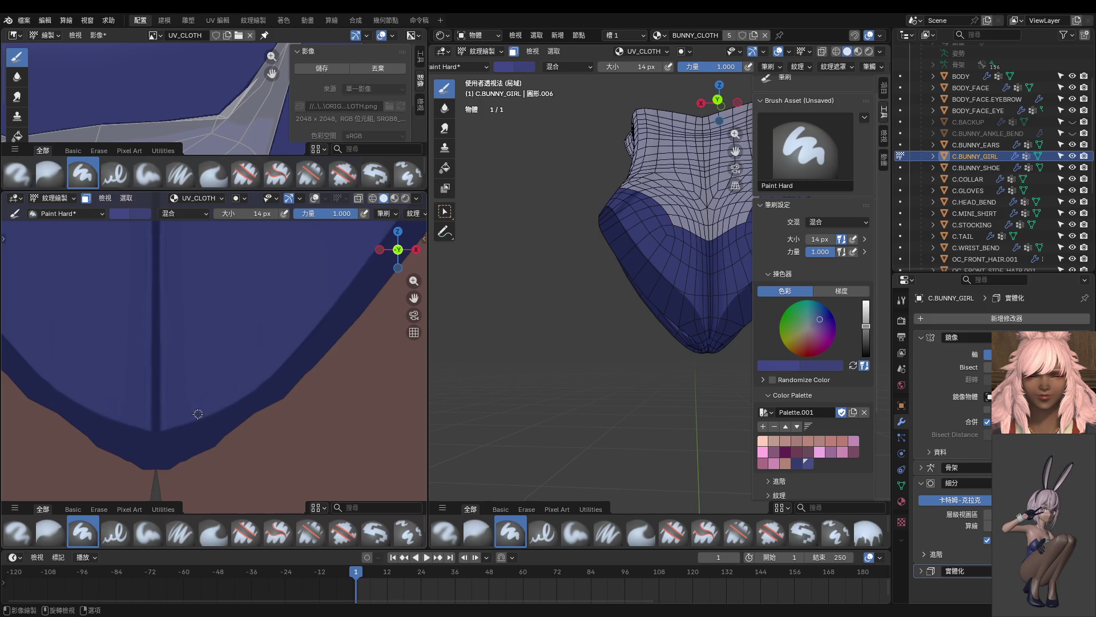
pyautogui.hotkey('shift', 'f')
pyautogui.click(168, 419)
pyautogui.click(200, 409)
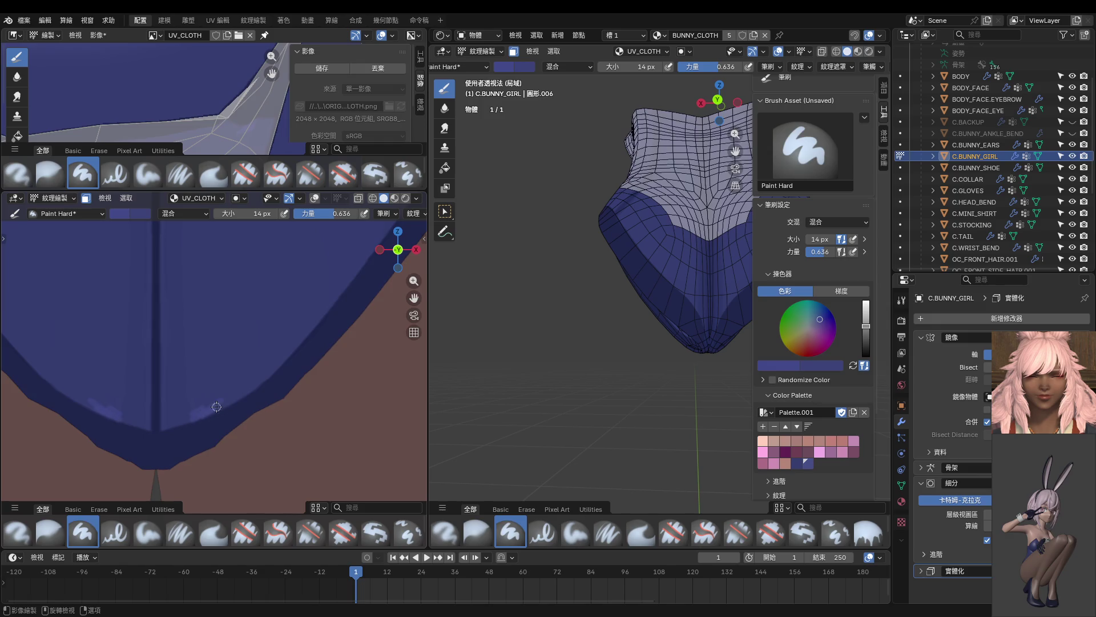
pyautogui.scroll(1, 249, 387)
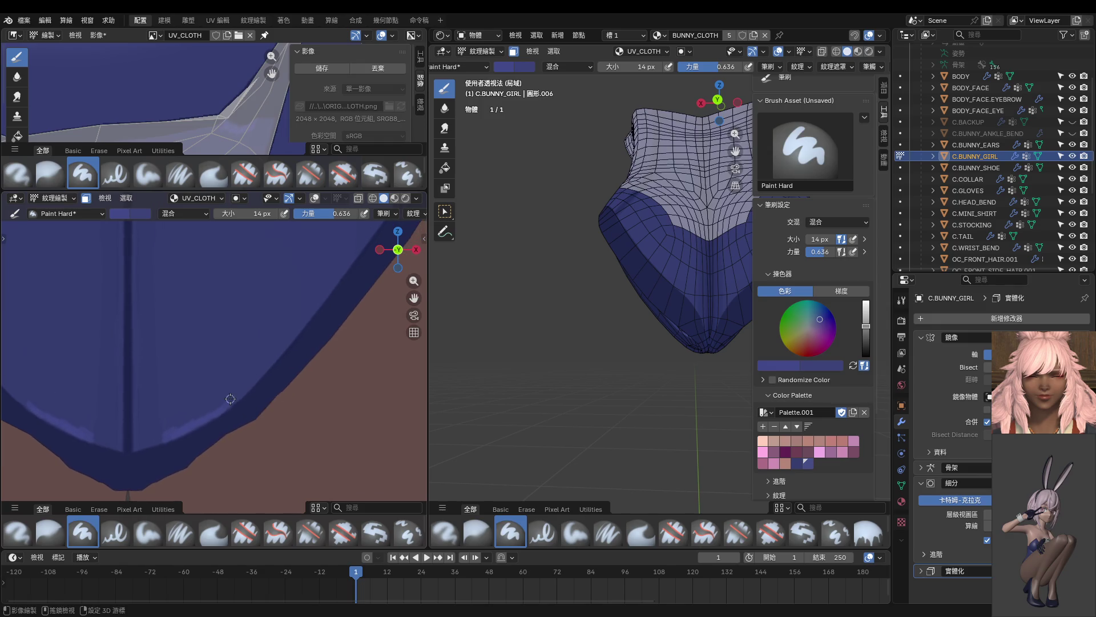
pyautogui.moveTo(227, 404); pyautogui.dragTo(322, 300)
pyautogui.scroll(1, 342, 271)
# Step: Darken the light edge stroke and bevel strip with dark blue, lowering subdivision smoothness
pyautogui.moveTo(344, 270); pyautogui.dragTo(209, 401, button='middle')
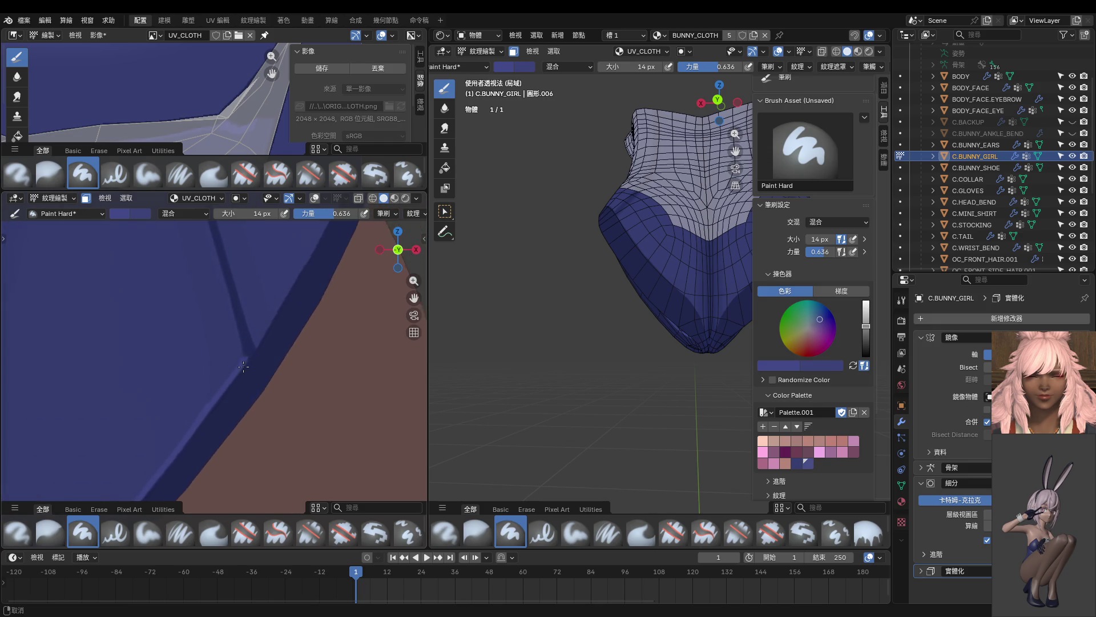
pyautogui.moveTo(252, 349); pyautogui.dragTo(217, 399, button='middle')
pyautogui.moveTo(217, 399); pyautogui.dragTo(171, 459)
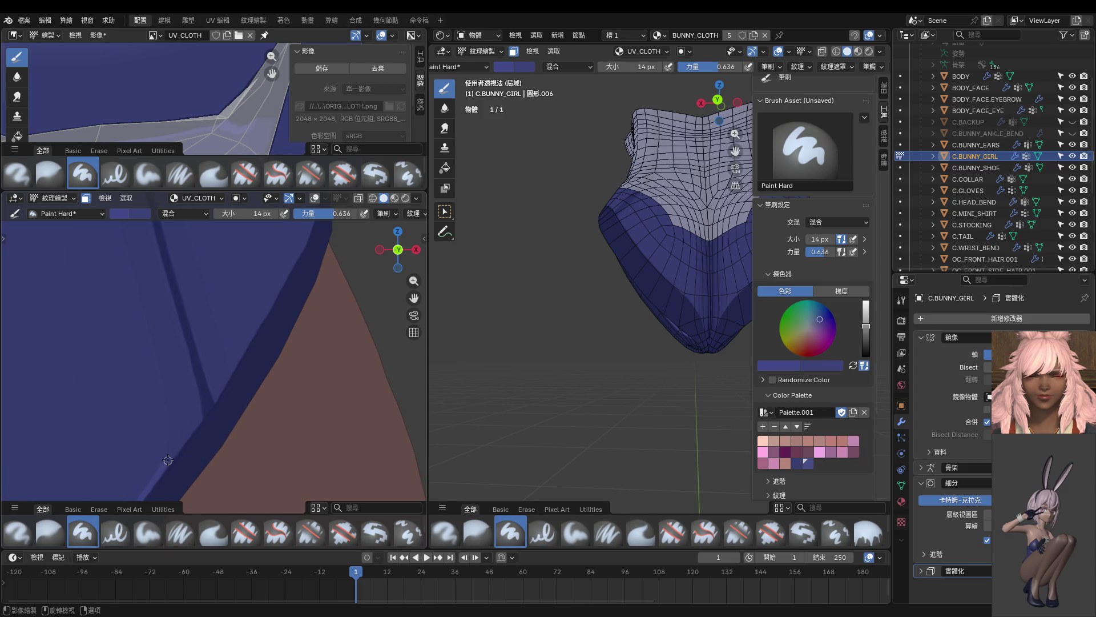
pyautogui.hotkey('ctrl', '0')
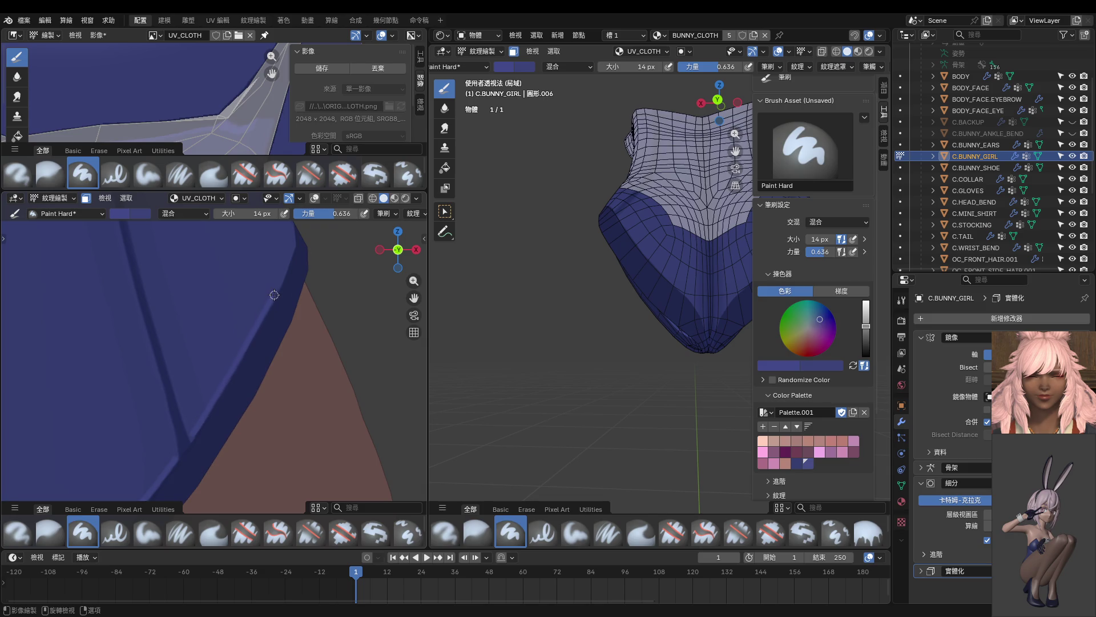
pyautogui.moveTo(300, 303); pyautogui.dragTo(213, 402)
# Step: Darken the light hem stroke from the front, then paint light blue streaks along the cloth fold
pyautogui.moveTo(291, 261)
pyautogui.mouseDown(button='middle')
pyautogui.moveTo(230, 304)
pyautogui.moveTo(220, 343)
pyautogui.mouseUp(button='middle')
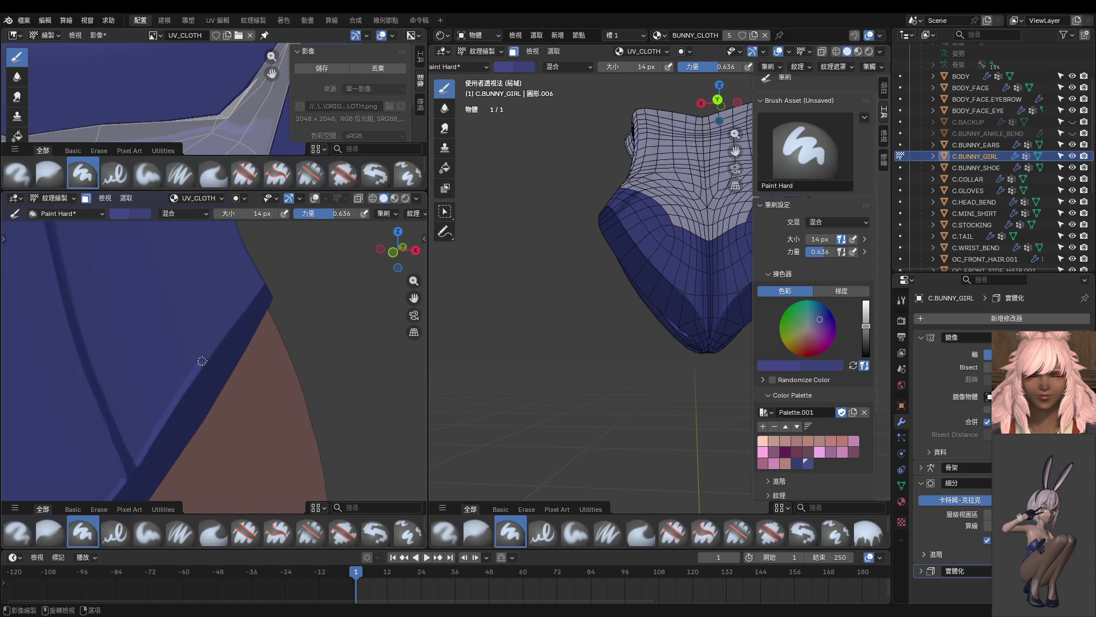
pyautogui.moveTo(259, 286); pyautogui.dragTo(179, 333, button='middle')
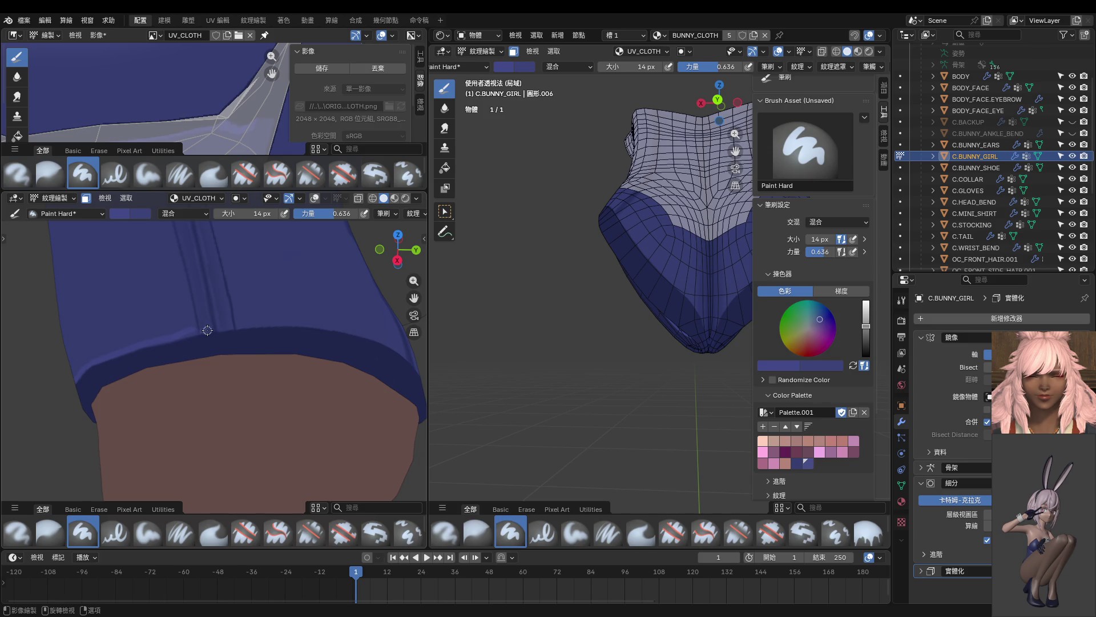
pyautogui.moveTo(212, 330); pyautogui.dragTo(184, 341)
pyautogui.keyDown('shift'); pyautogui.moveTo(229, 325); pyautogui.dragTo(194, 357, button='middle'); pyautogui.keyUp('shift')
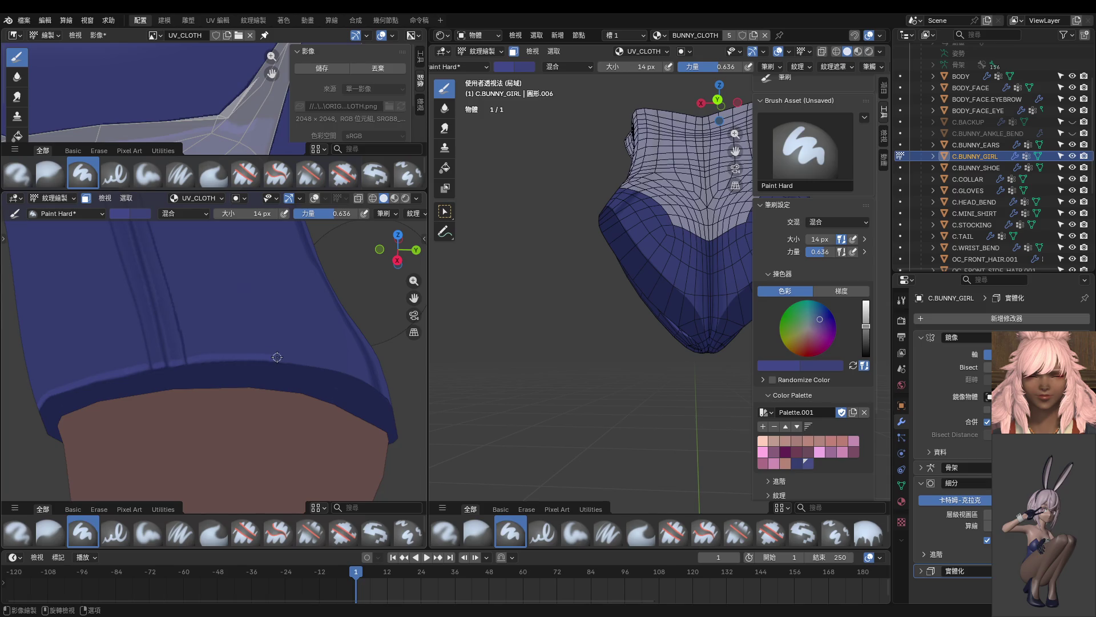
pyautogui.moveTo(344, 368); pyautogui.dragTo(230, 336, button='middle')
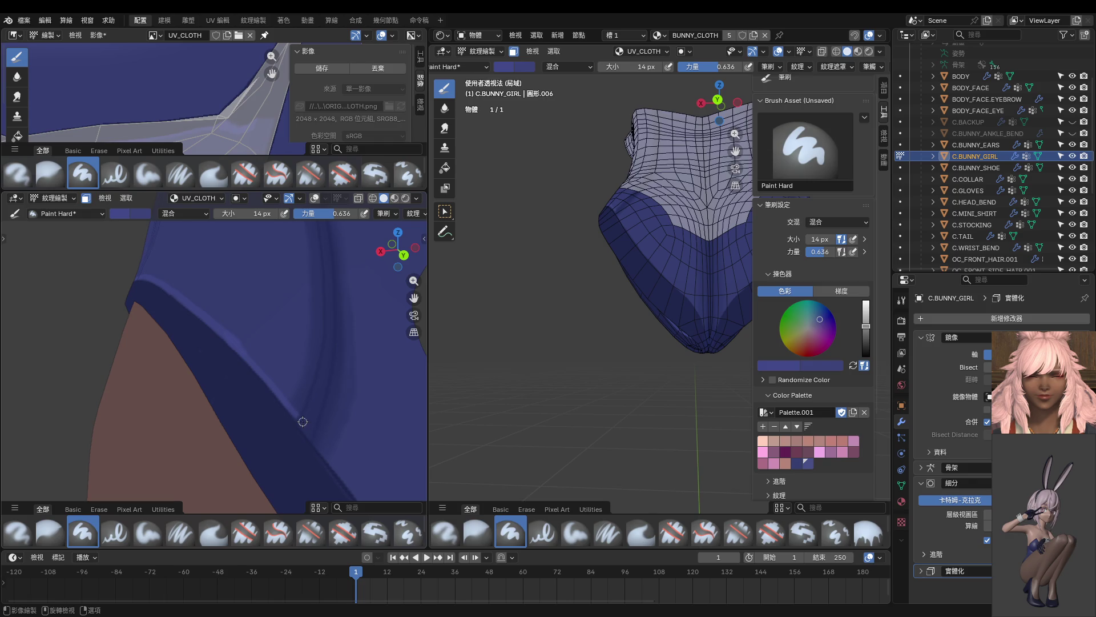
pyautogui.keyDown('shift'); pyautogui.moveTo(309, 432); pyautogui.dragTo(233, 354, button='middle'); pyautogui.keyUp('shift')
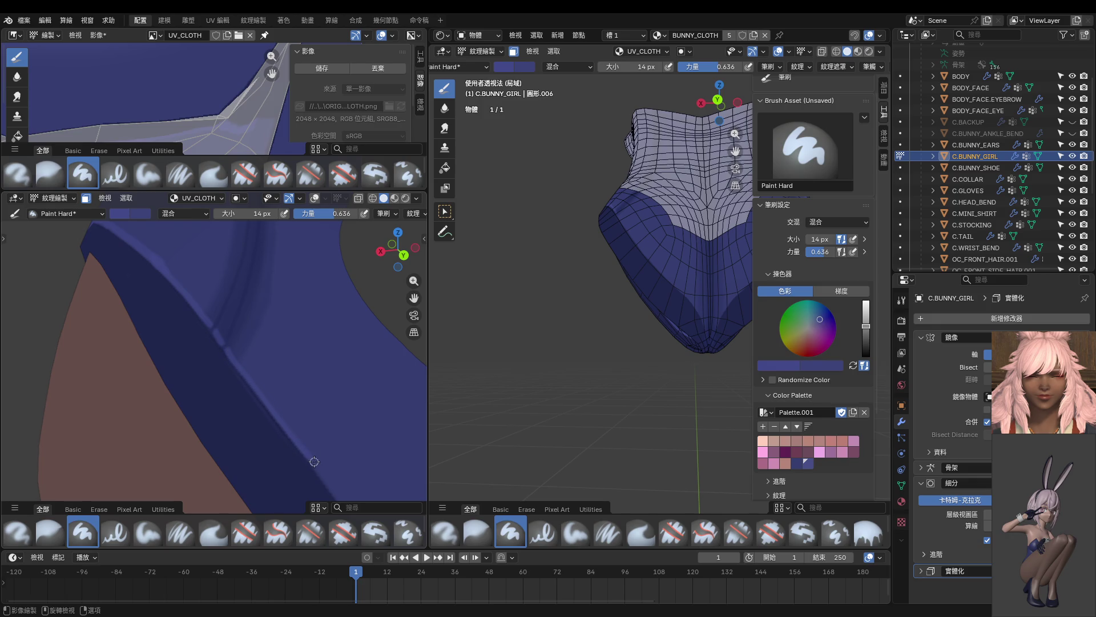
pyautogui.keyDown('shift'); pyautogui.moveTo(314, 461); pyautogui.dragTo(200, 310, button='middle'); pyautogui.keyUp('shift')
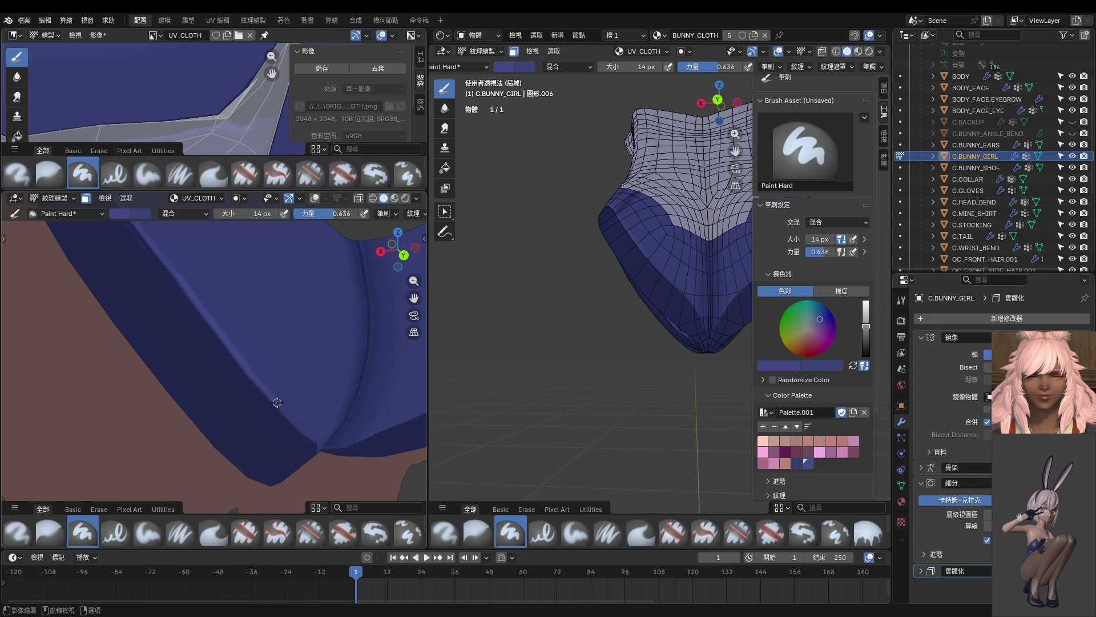
pyautogui.moveTo(310, 433); pyautogui.dragTo(196, 305, button='middle')
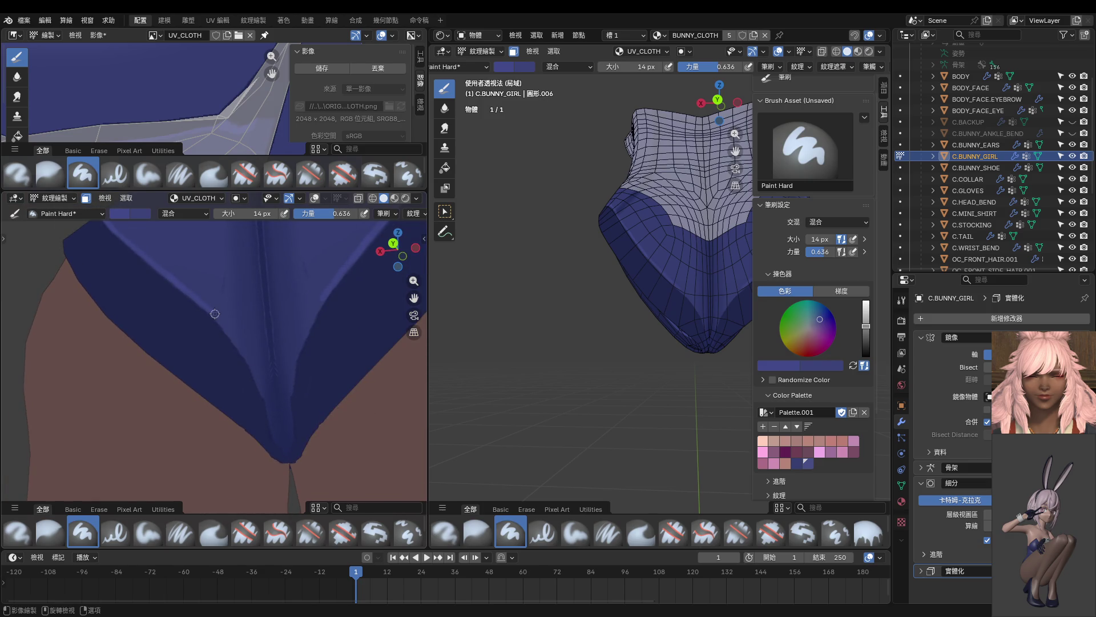
pyautogui.moveTo(228, 326); pyautogui.dragTo(258, 377)
# Step: Switch to the Blur brush at 60 px size and 0.818 strength
pyautogui.click(50, 174)
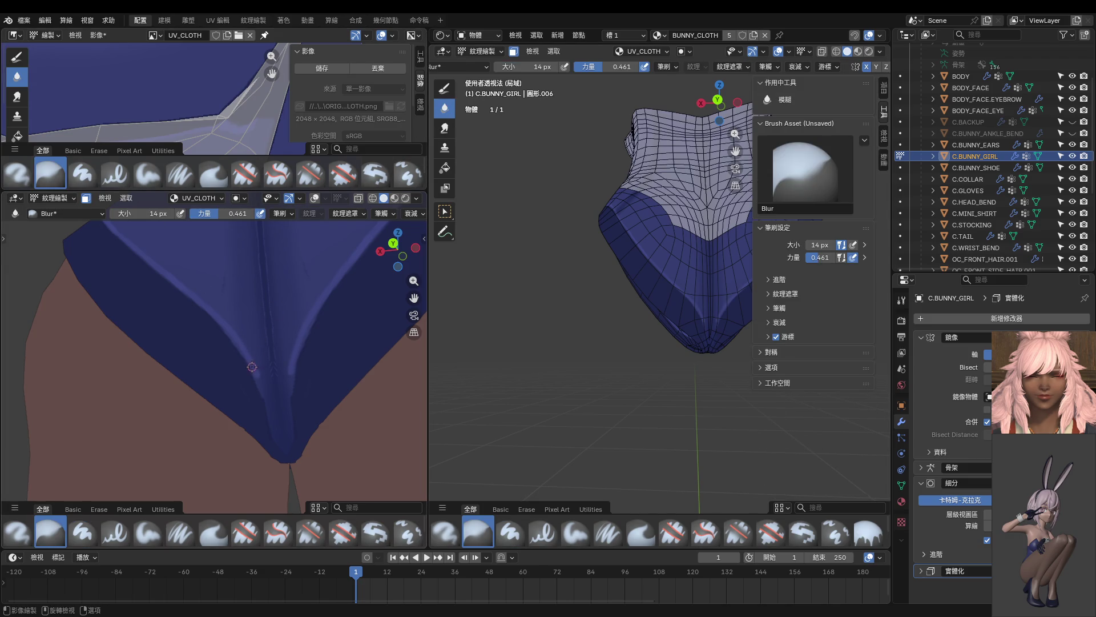
pyautogui.scroll(3, 252, 367)
pyautogui.press('f')
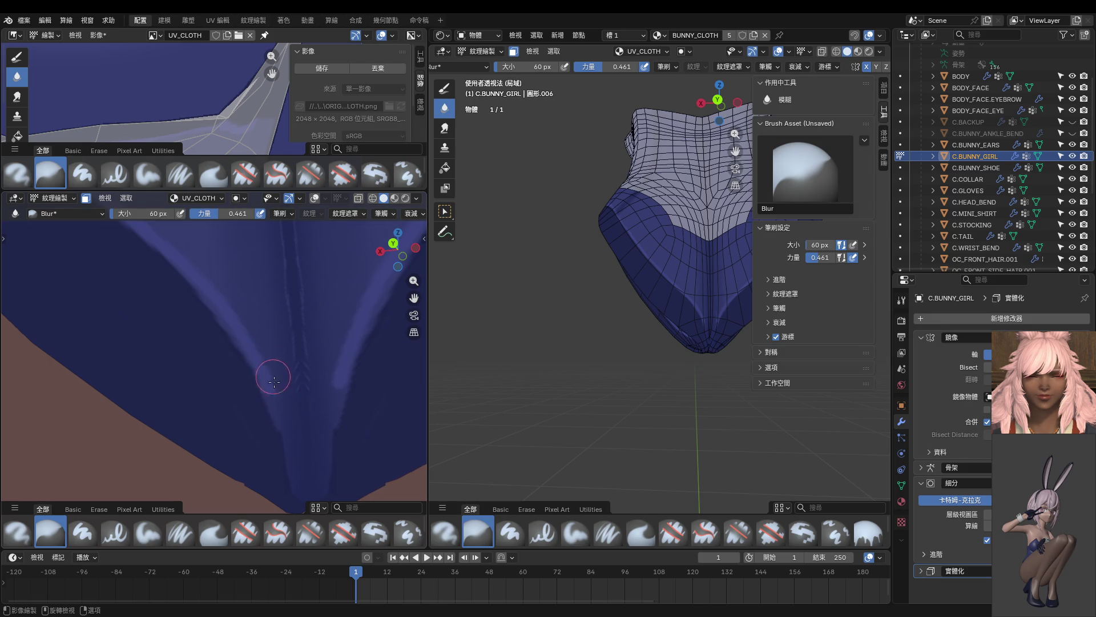
pyautogui.hotkey('shift', 'f')
pyautogui.click(257, 339)
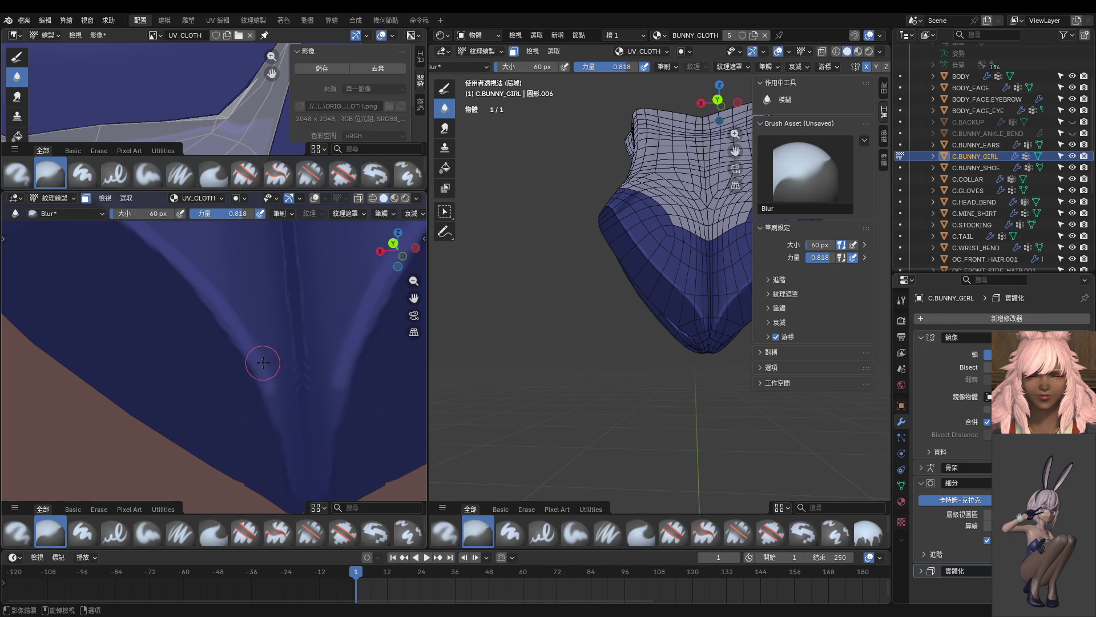
pyautogui.scroll(2, 240, 326)
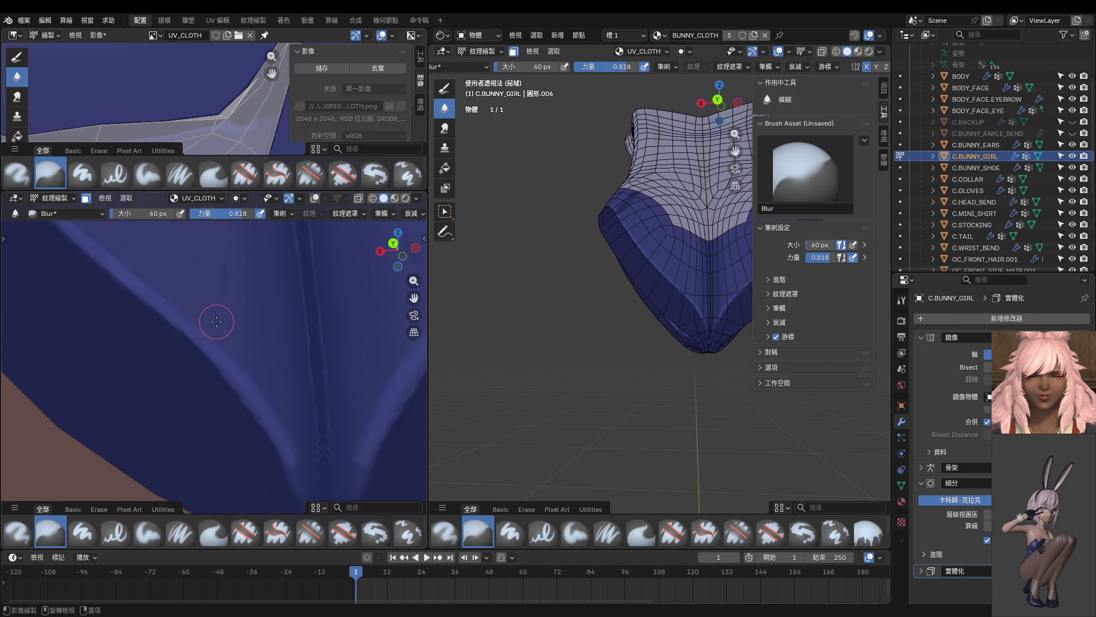
pyautogui.scroll(1, 214, 330)
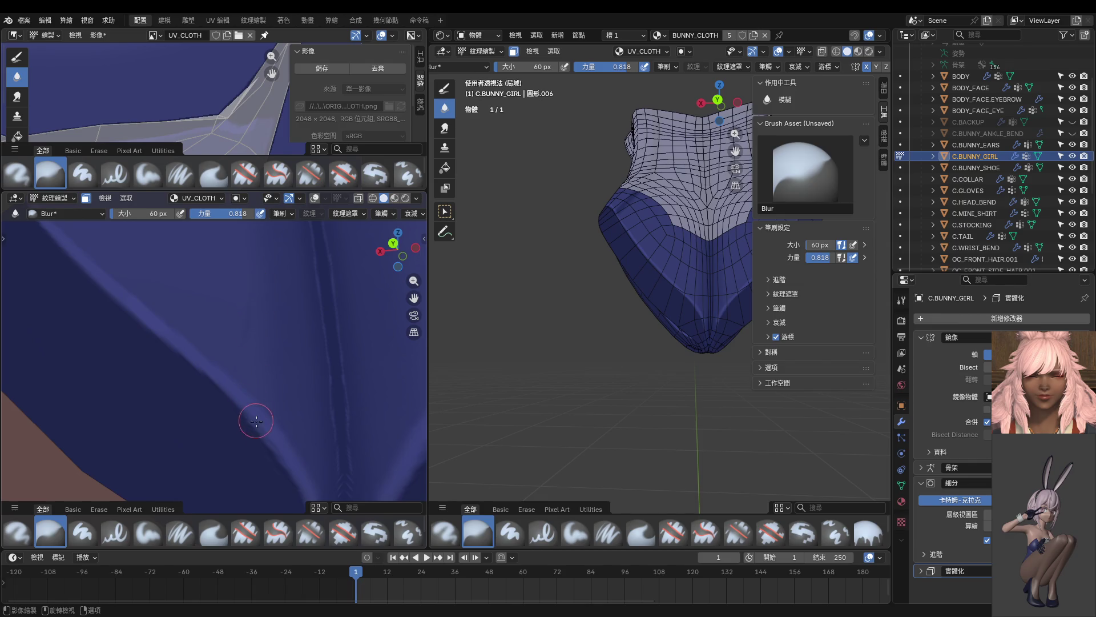
pyautogui.scroll(-1, 150, 305)
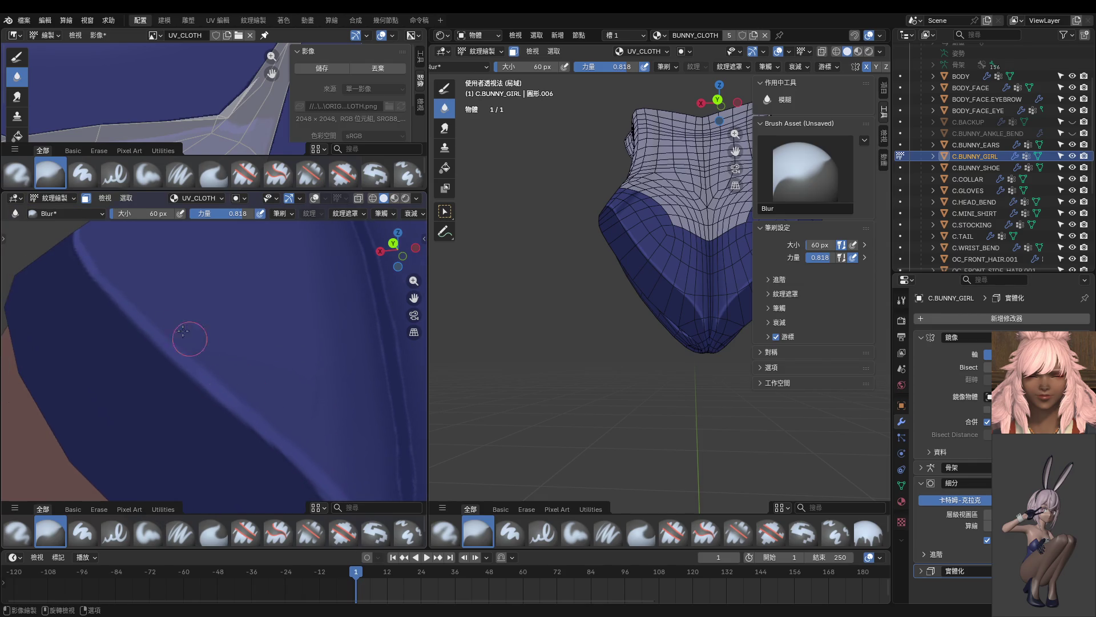
pyautogui.scroll(-2, 133, 289)
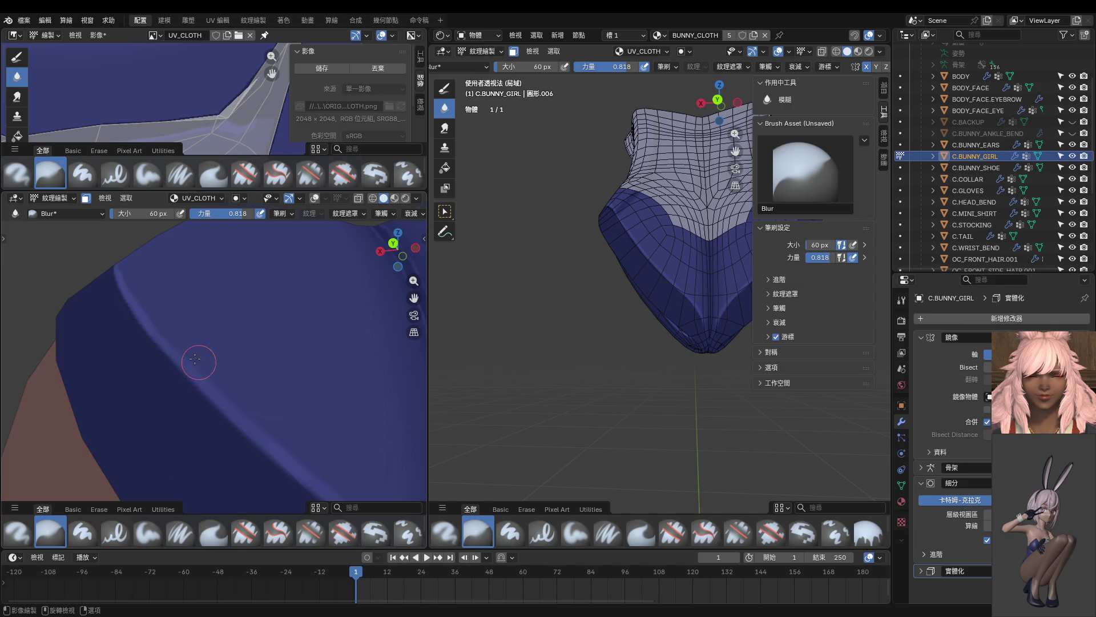
# Step: Blur the hem and crotch highlight streaks into soft gradients while orbiting around the leg opening
pyautogui.moveTo(200, 365); pyautogui.dragTo(208, 367, button='middle')
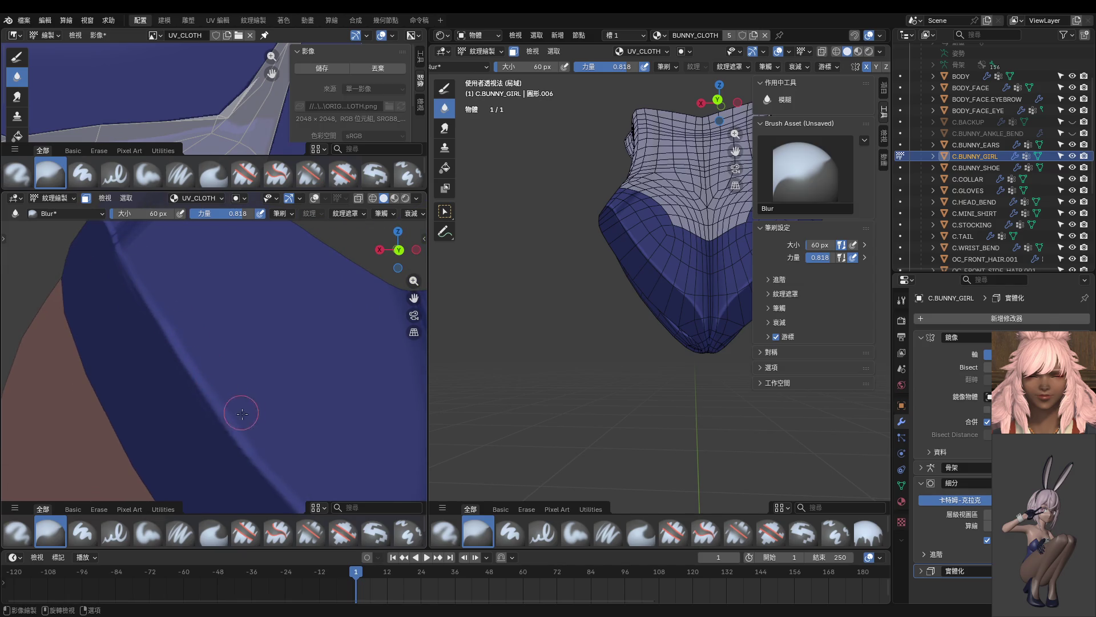
pyautogui.moveTo(238, 411); pyautogui.dragTo(247, 385, button='middle')
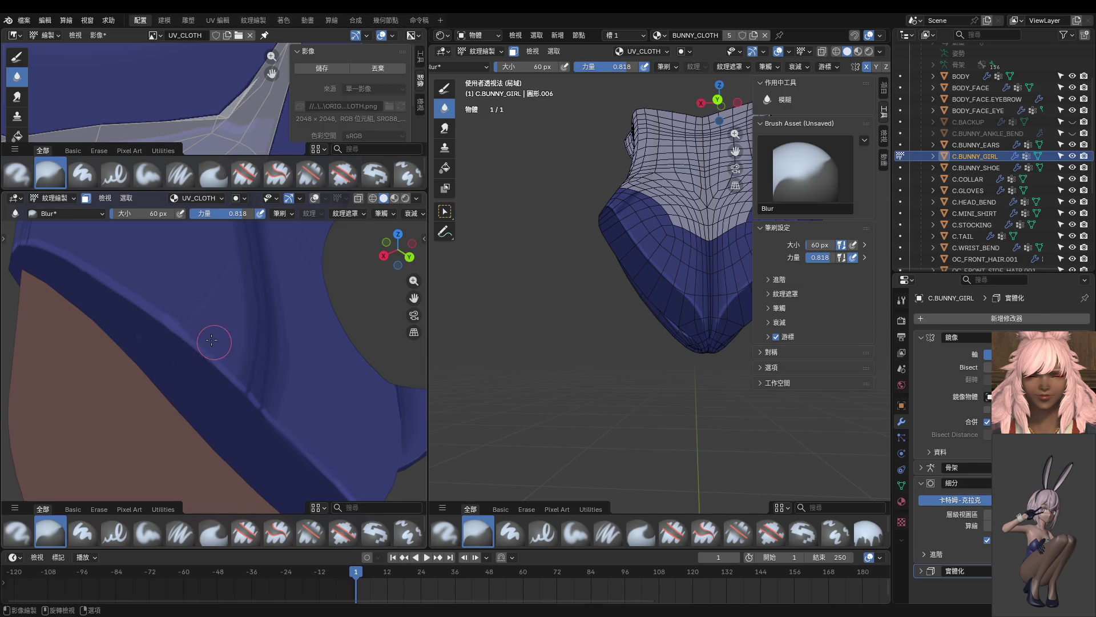
pyautogui.moveTo(122, 270); pyautogui.dragTo(229, 375, button='middle')
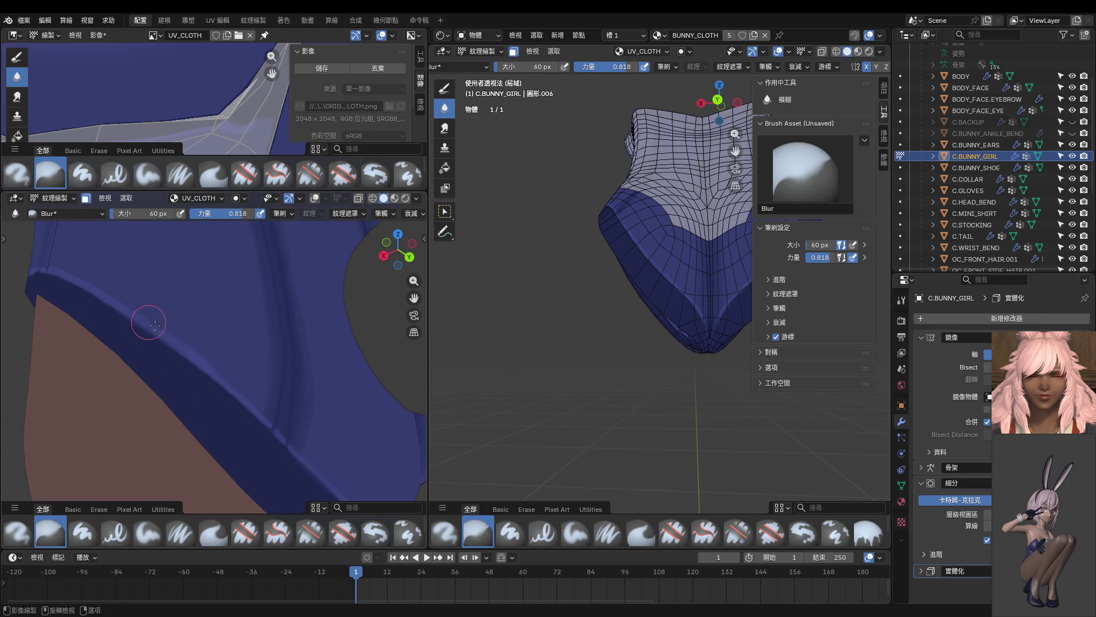
pyautogui.moveTo(120, 302); pyautogui.dragTo(171, 337, button='middle')
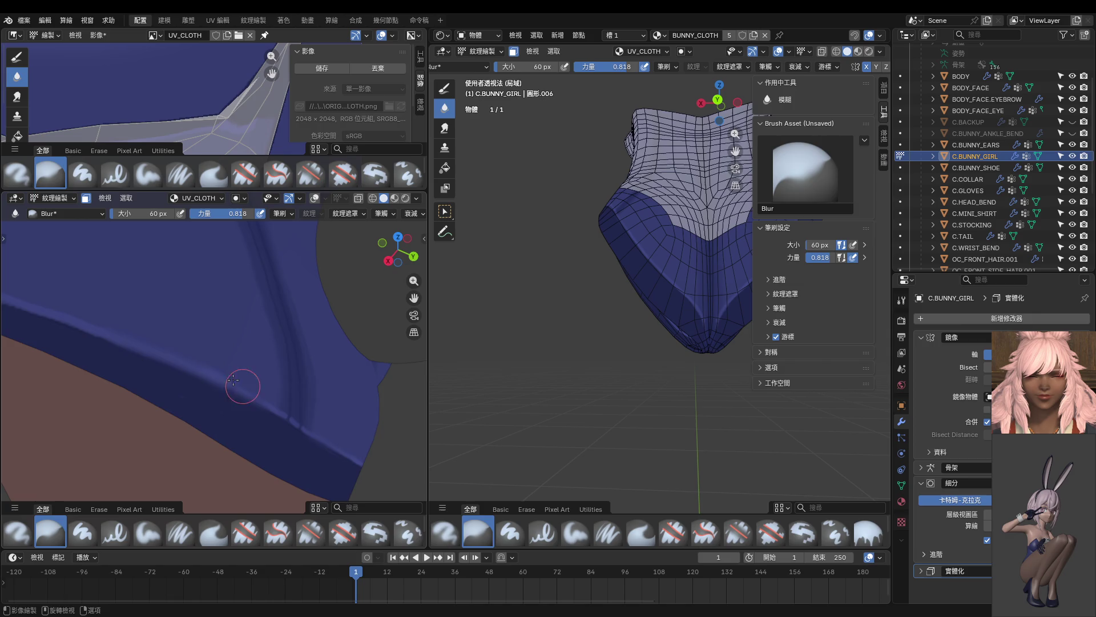
pyautogui.keyDown('shift'); pyautogui.moveTo(245, 388); pyautogui.dragTo(209, 372, button='middle'); pyautogui.keyUp('shift')
pyautogui.moveTo(100, 351)
pyautogui.mouseDown(button='middle')
pyautogui.moveTo(183, 363)
pyautogui.moveTo(179, 399)
pyautogui.moveTo(228, 337)
pyautogui.mouseUp(button='middle')
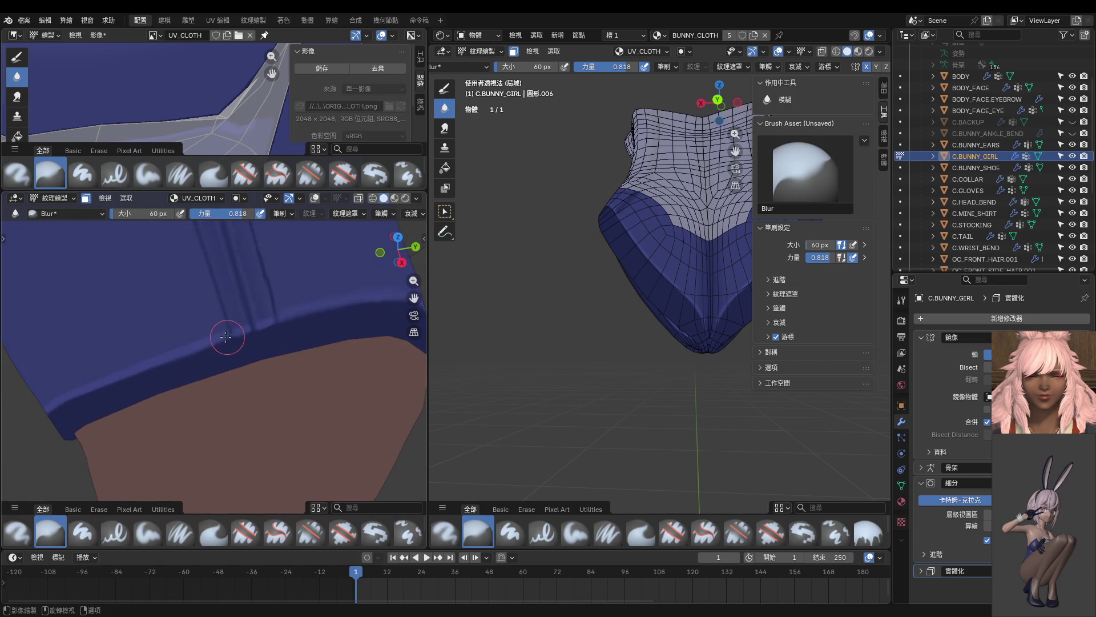
pyautogui.moveTo(140, 374); pyautogui.dragTo(231, 314, button='middle')
pyautogui.moveTo(140, 350); pyautogui.dragTo(213, 289, button='middle')
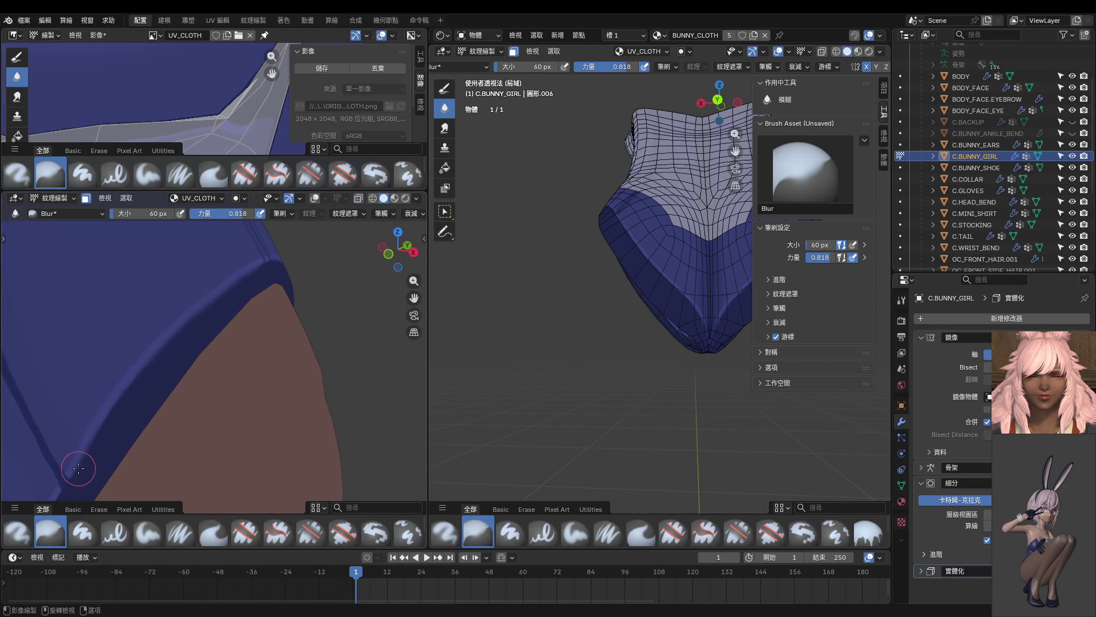
pyautogui.moveTo(78, 469); pyautogui.dragTo(232, 257, button='middle')
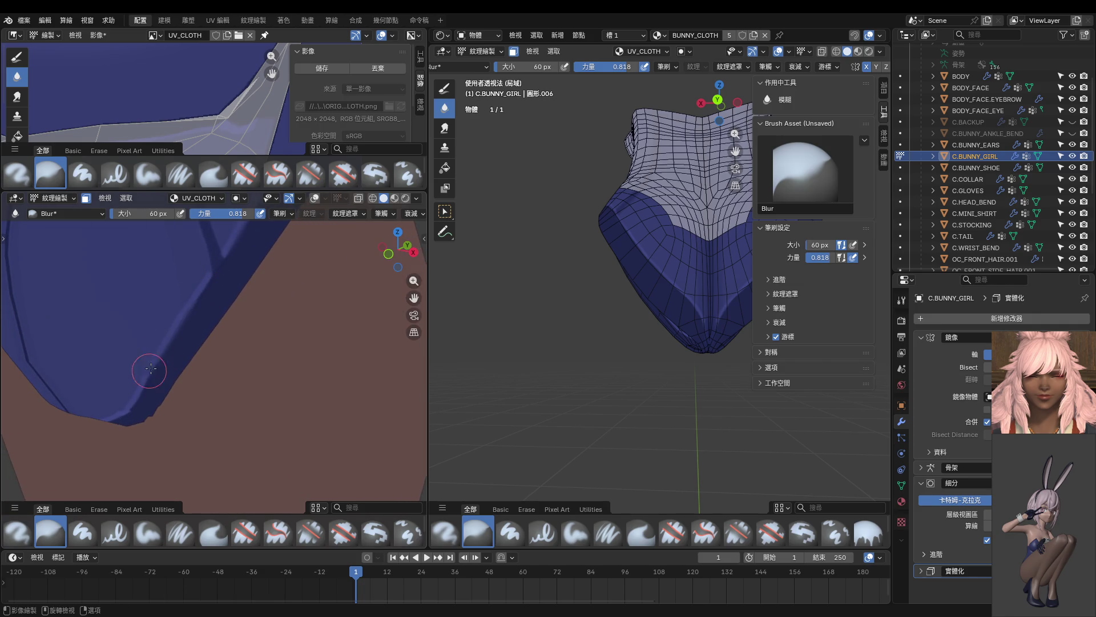
pyautogui.moveTo(148, 370); pyautogui.dragTo(206, 308, button='middle')
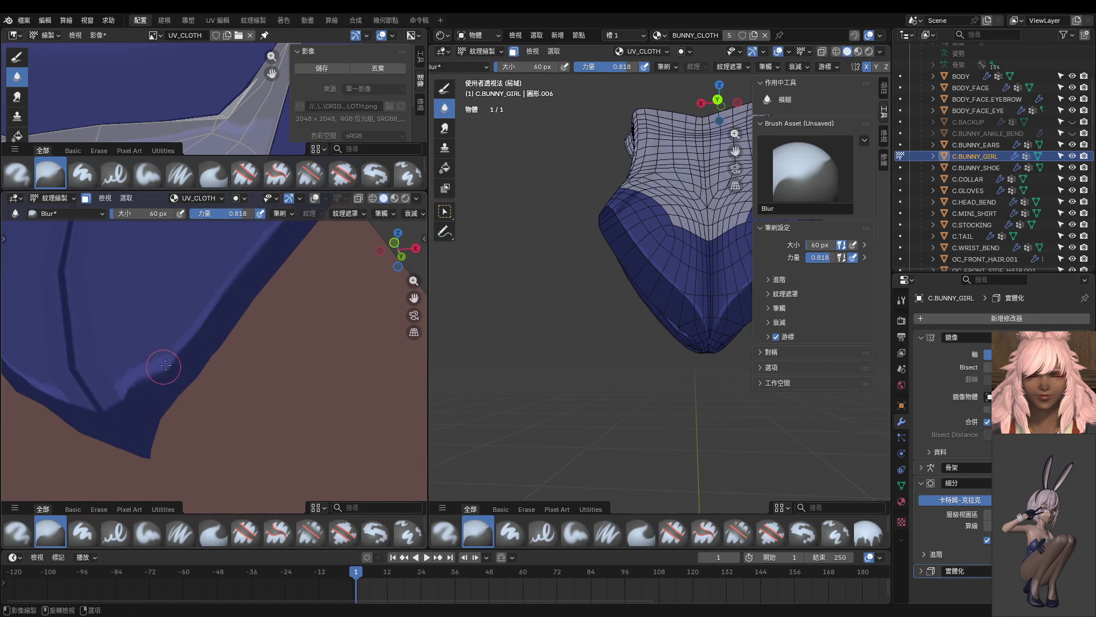
pyautogui.moveTo(160, 368); pyautogui.dragTo(257, 278, button='middle')
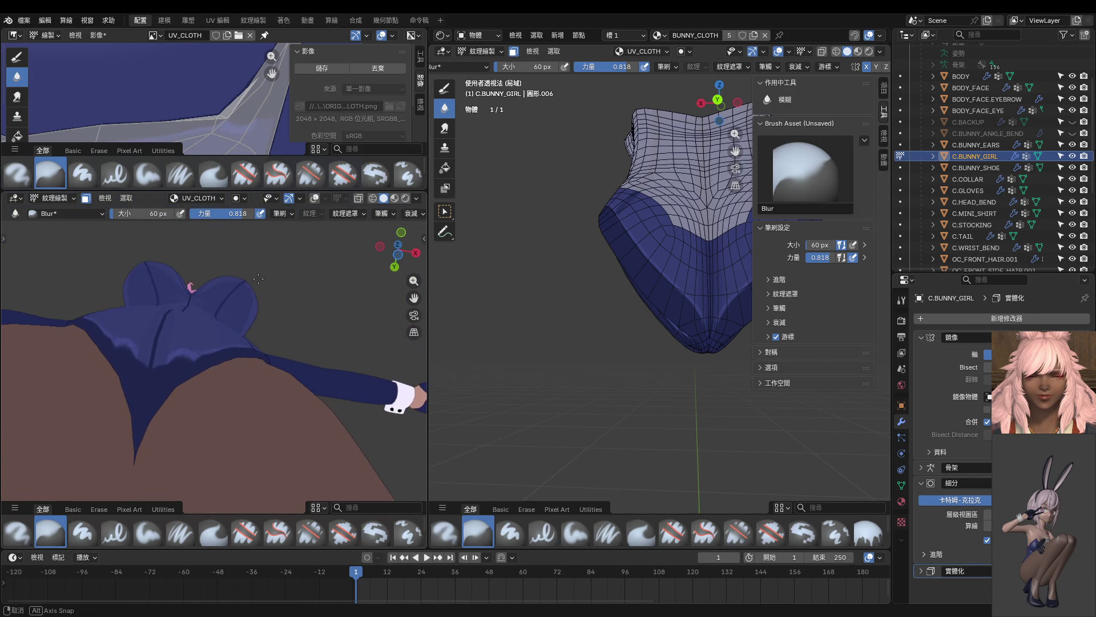
pyautogui.moveTo(258, 279)
pyautogui.mouseDown(button='middle')
pyautogui.moveTo(256, 354)
pyautogui.moveTo(219, 380)
pyautogui.mouseUp(button='middle')
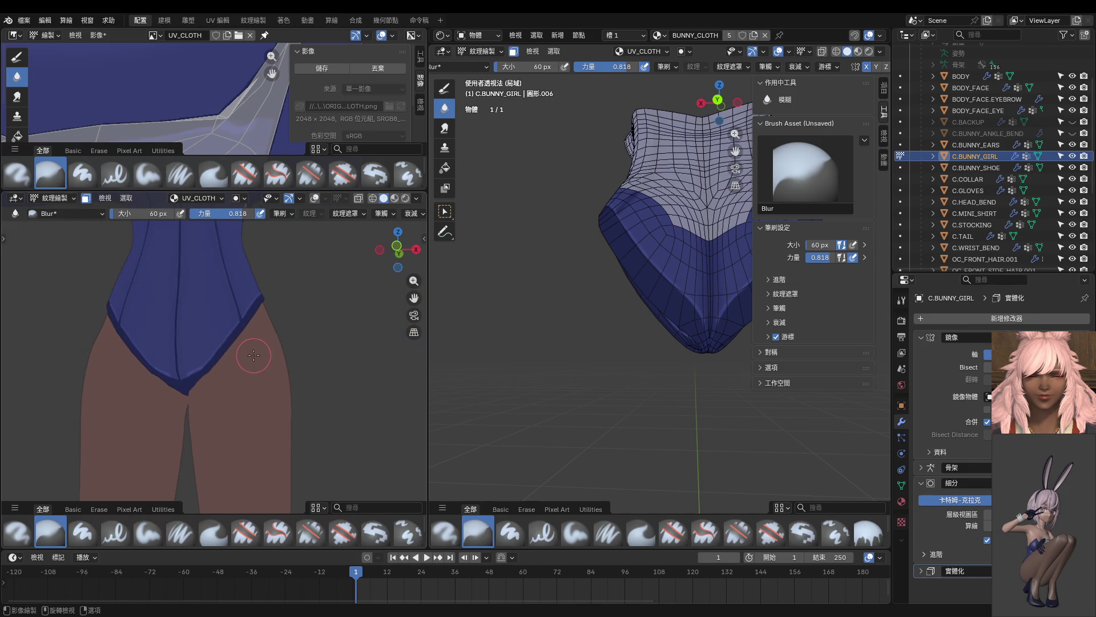
pyautogui.scroll(-3, 218, 379)
pyautogui.scroll(-3, 197, 377)
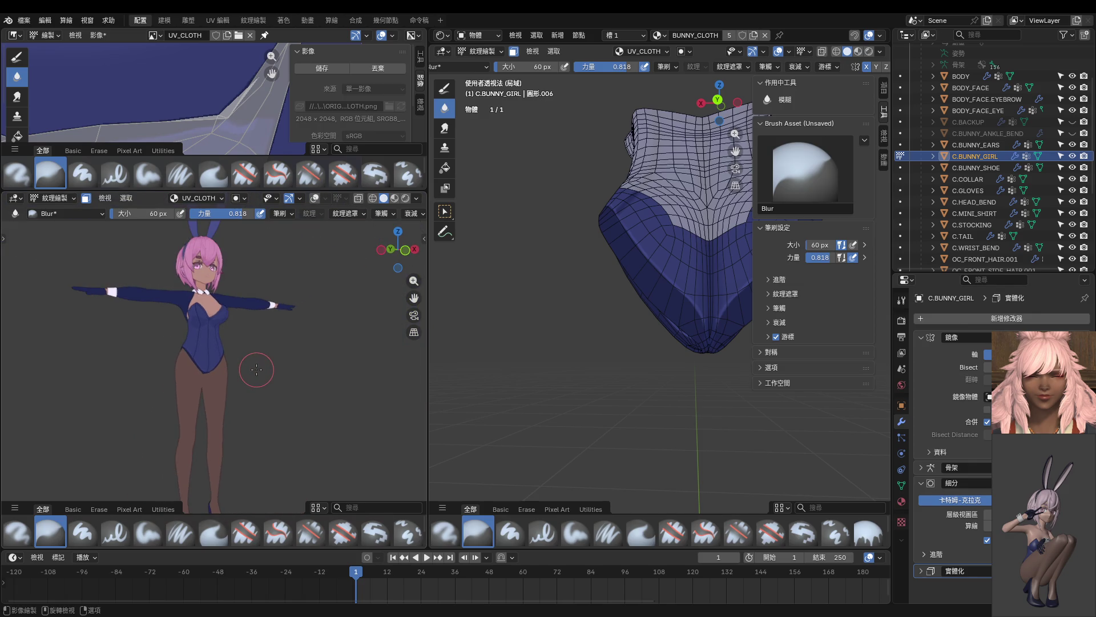
# Step: Inspect the bunny figure from back and three-quarter front, then switch to the Paint Hard brush
pyautogui.moveTo(186, 374); pyautogui.dragTo(30, 379, button='middle')
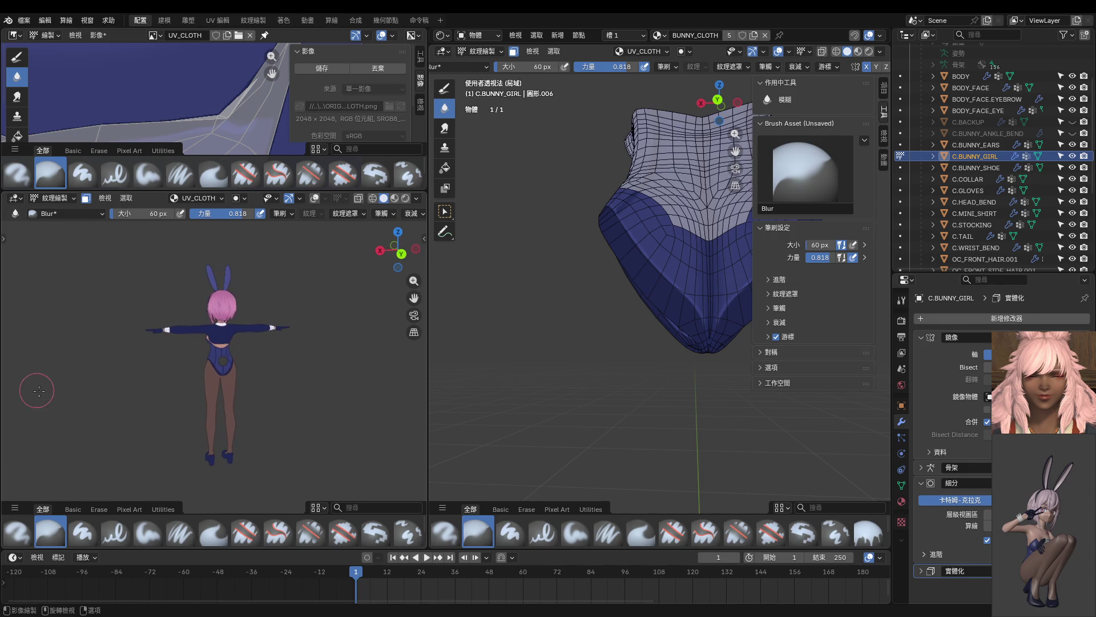
pyautogui.scroll(3, 171, 421)
pyautogui.moveTo(188, 400)
pyautogui.mouseDown(button='middle')
pyautogui.moveTo(151, 401)
pyautogui.moveTo(254, 394)
pyautogui.moveTo(368, 409)
pyautogui.mouseUp(button='middle')
pyautogui.moveTo(256, 390)
pyautogui.mouseDown(button='middle')
pyautogui.moveTo(127, 379)
pyautogui.moveTo(146, 359)
pyautogui.mouseUp(button='middle')
pyautogui.scroll(8, 155, 350)
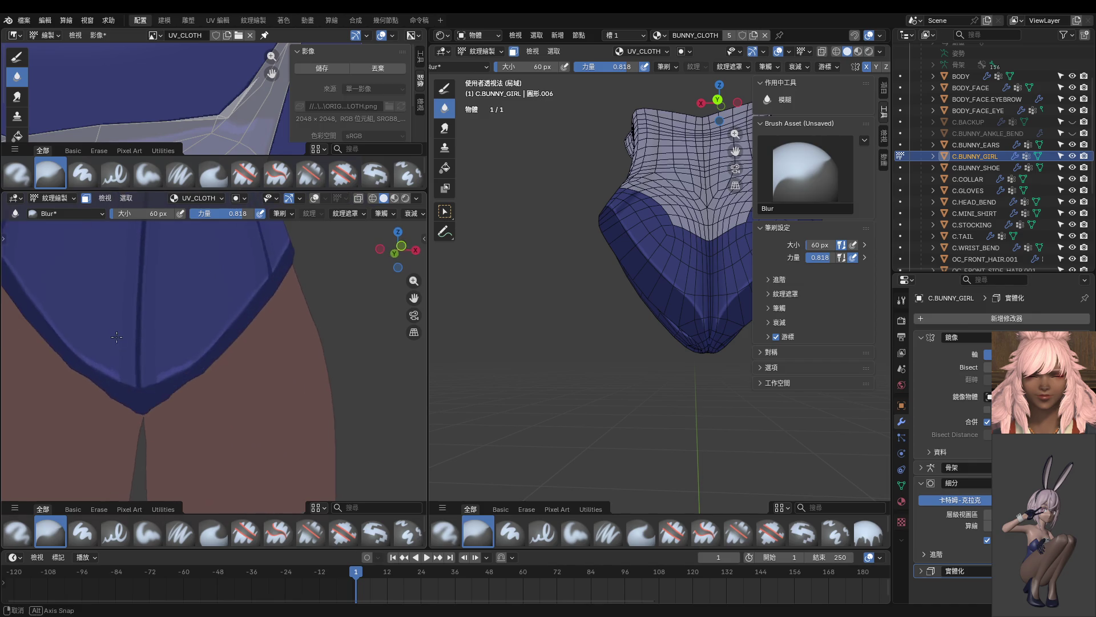
pyautogui.click(445, 87)
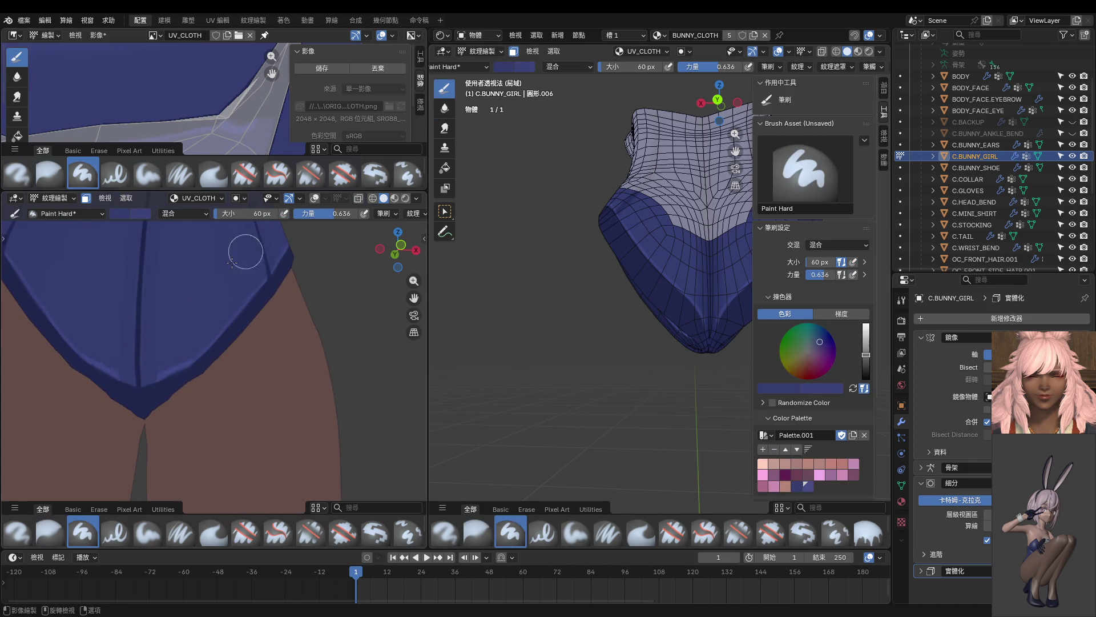
pyautogui.scroll(1, 166, 352)
pyautogui.scroll(1, 166, 352)
pyautogui.scroll(1, 208, 350)
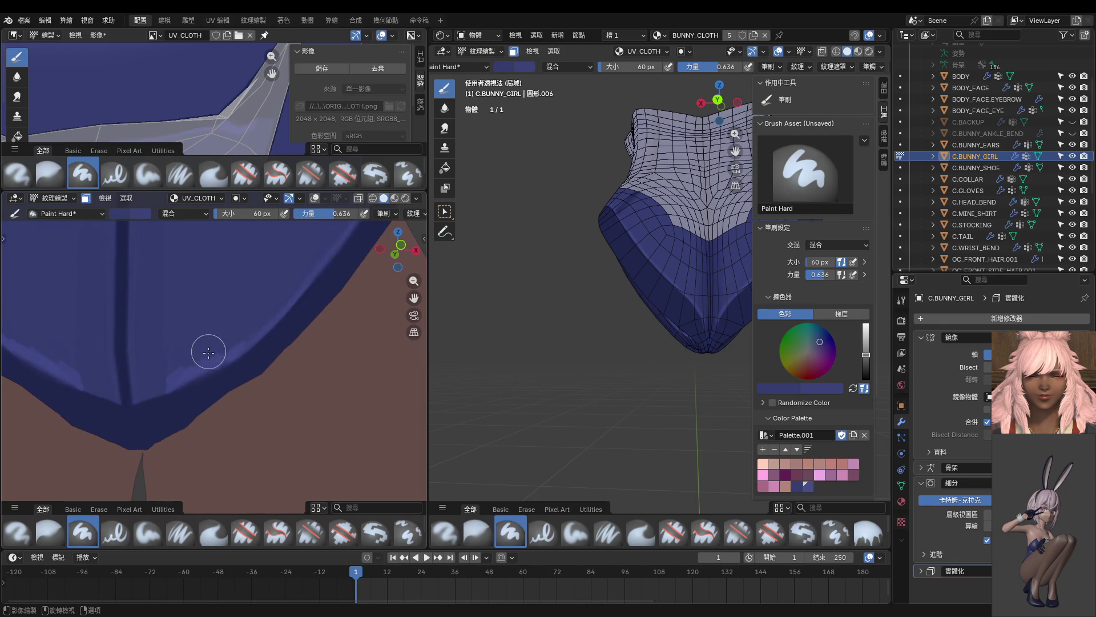
pyautogui.scroll(1, 244, 314)
# Step: At full strength with a 14 px brush, paint a lighter blue highlight along the leotard's lower edge
pyautogui.hotkey('shift', 'f')
pyautogui.click(265, 311)
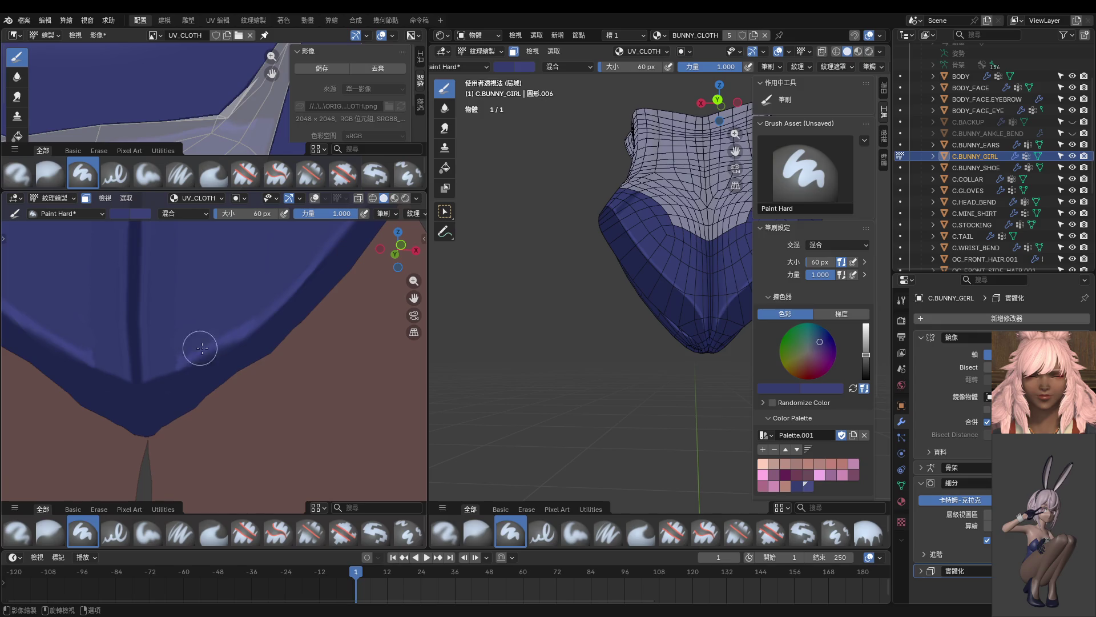
pyautogui.press('f')
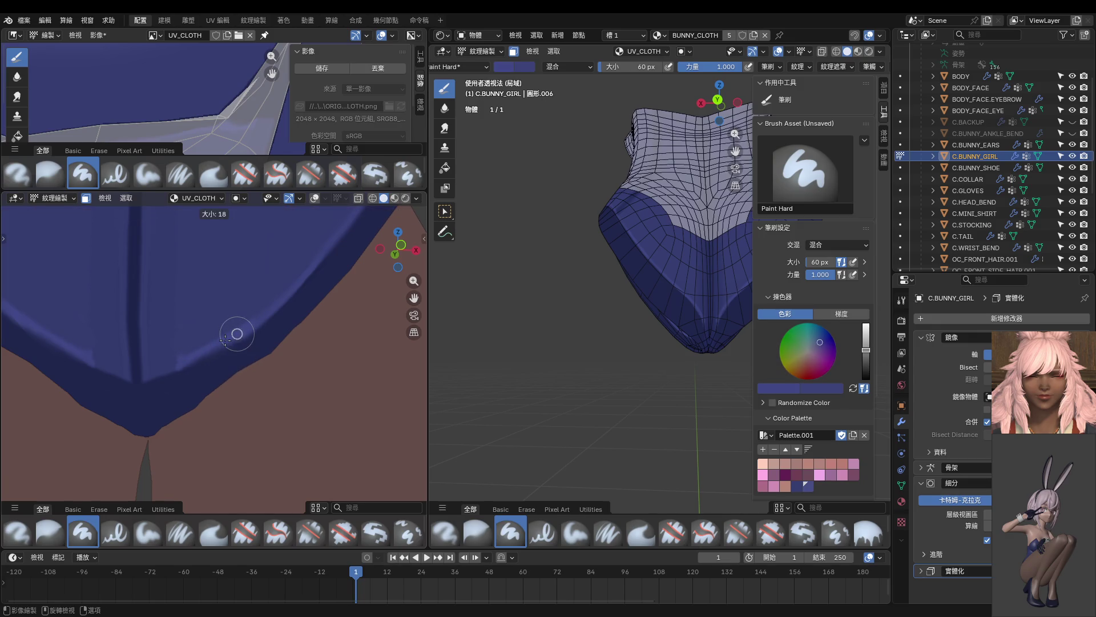
pyautogui.click(223, 341)
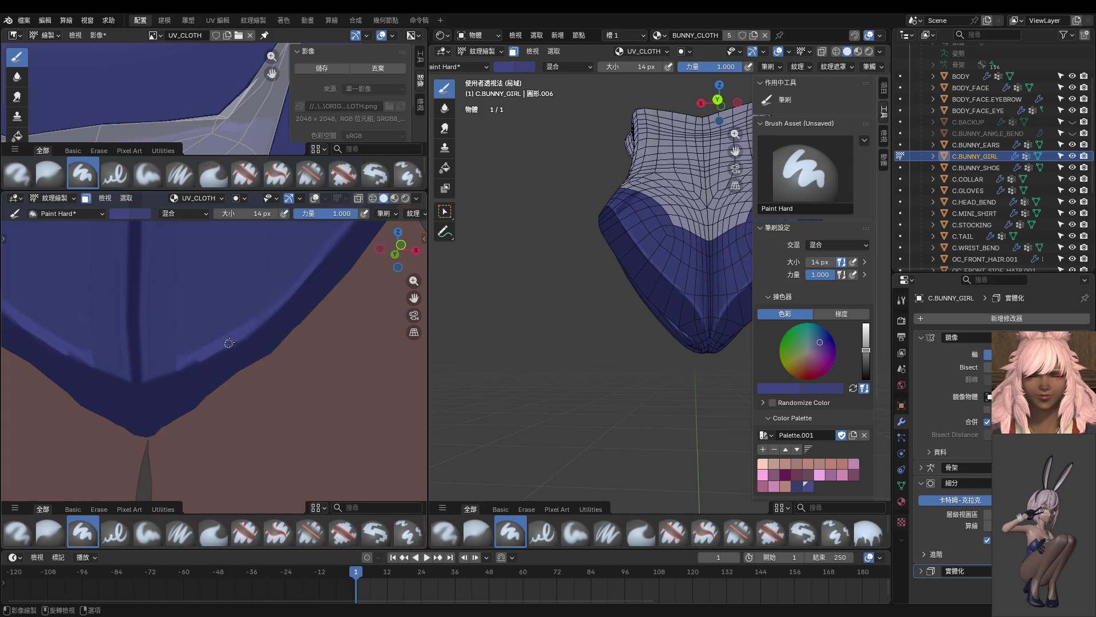
pyautogui.moveTo(223, 348); pyautogui.dragTo(192, 367)
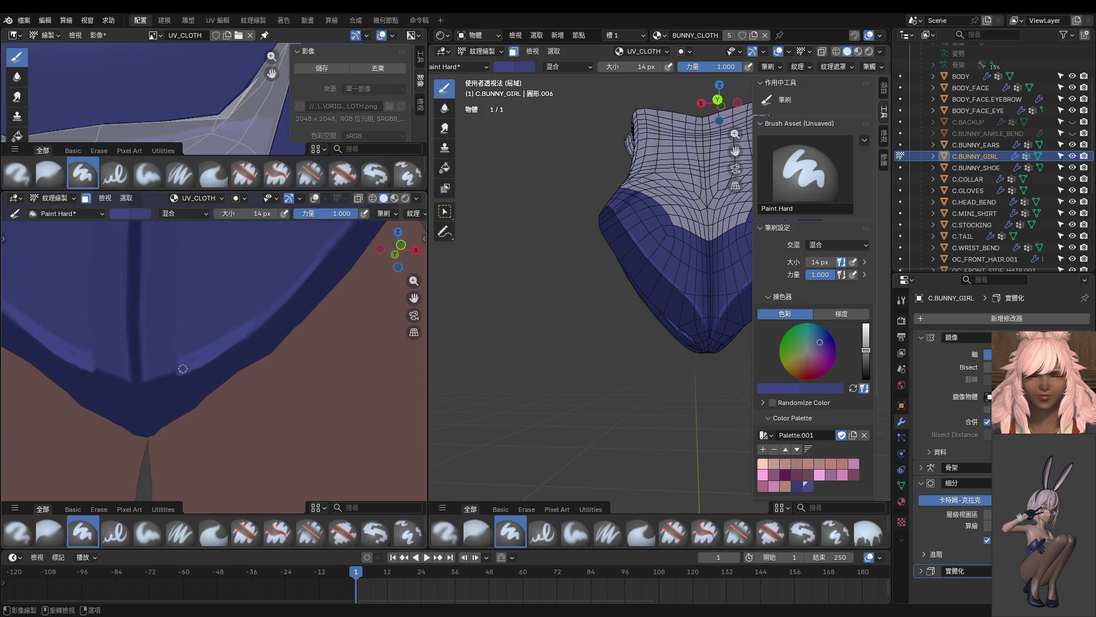
pyautogui.moveTo(164, 378); pyautogui.dragTo(147, 382)
pyautogui.scroll(-2, 186, 375)
pyautogui.scroll(-1, 186, 375)
pyautogui.scroll(1, 185, 372)
pyautogui.scroll(2, 183, 368)
# Step: Extend the highlight near the centre seam, undo the excess strokes, and save the cloth texture image
pyautogui.moveTo(180, 357); pyautogui.dragTo(145, 376)
pyautogui.hotkey('ctrl', 'z')
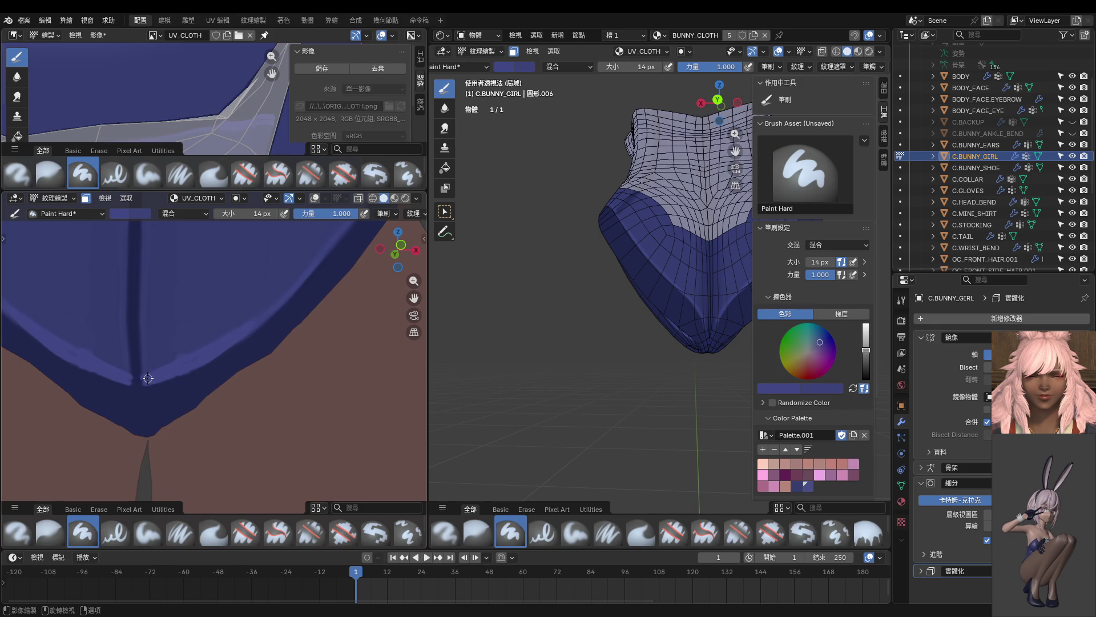
pyautogui.hotkey('ctrl', 'z')
pyautogui.press('s')
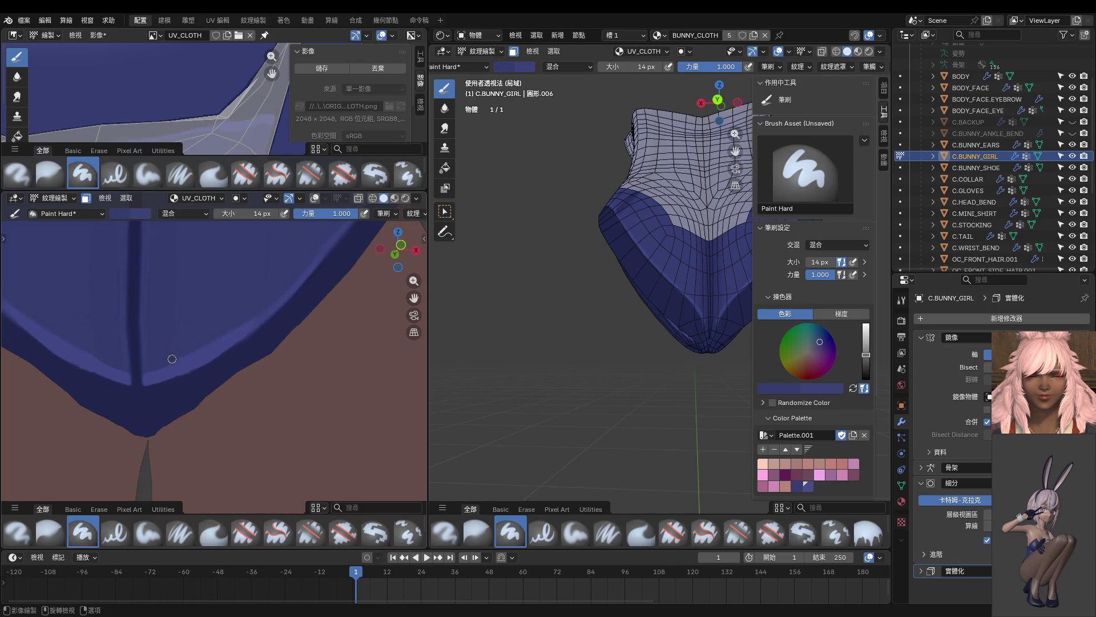
pyautogui.scroll(-3, 172, 358)
pyautogui.hotkey('alt', 's')
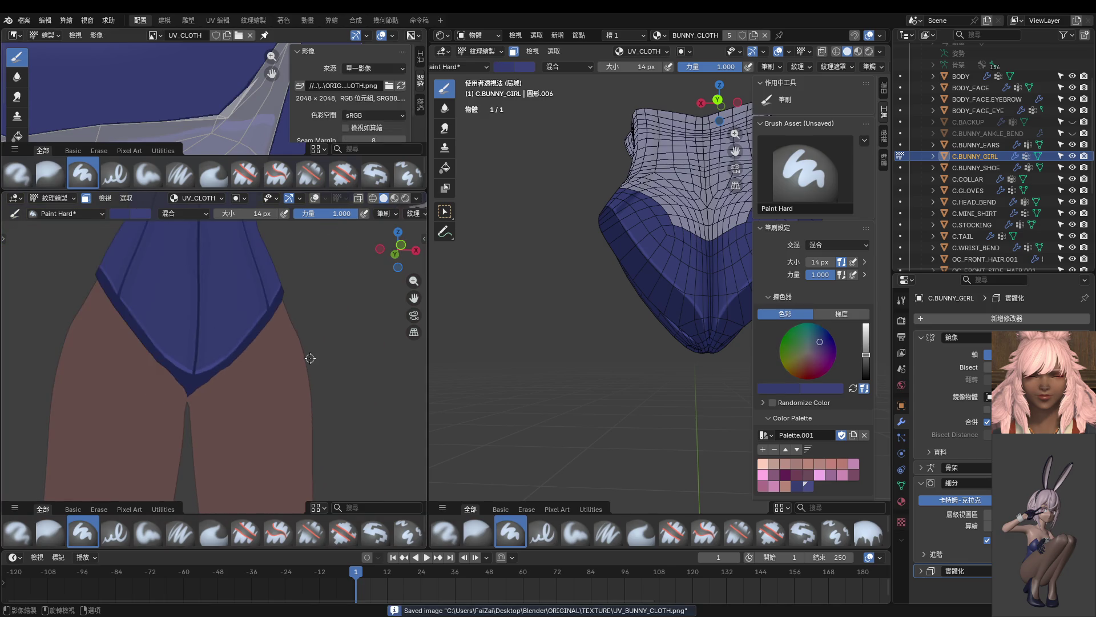
pyautogui.scroll(-2, 311, 359)
pyautogui.scroll(-2, 309, 364)
pyautogui.scroll(-3, 283, 369)
pyautogui.scroll(-1, 261, 373)
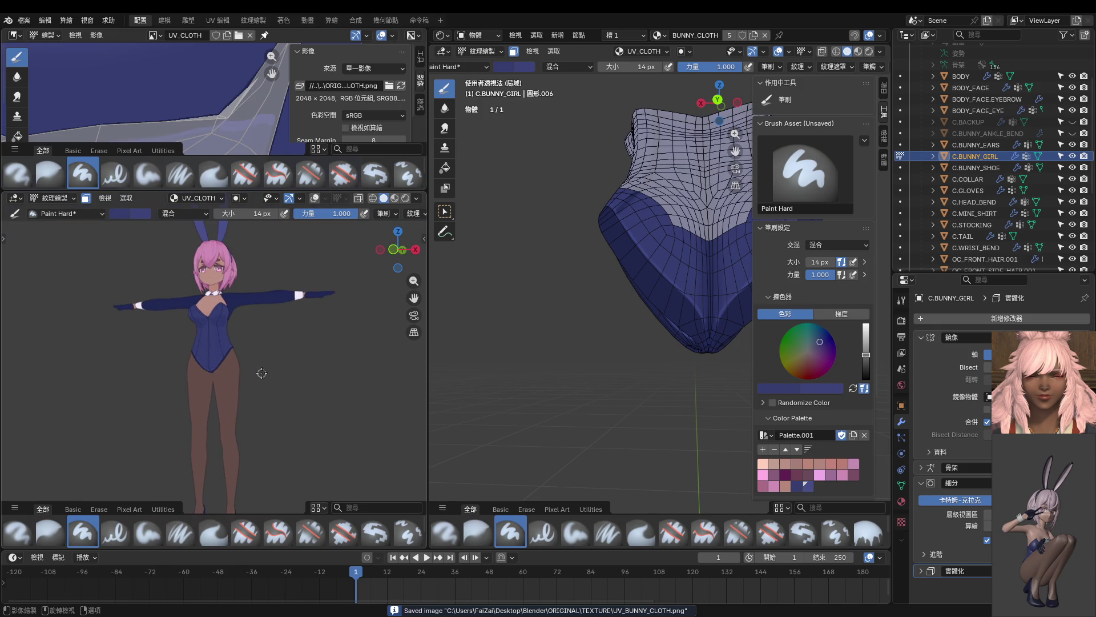
# Step: Return to front view, leave texture painting for object mode, and make C.STOCKING the active object
pyautogui.moveTo(261, 373); pyautogui.dragTo(258, 360, button='middle')
pyautogui.press('KP_1')
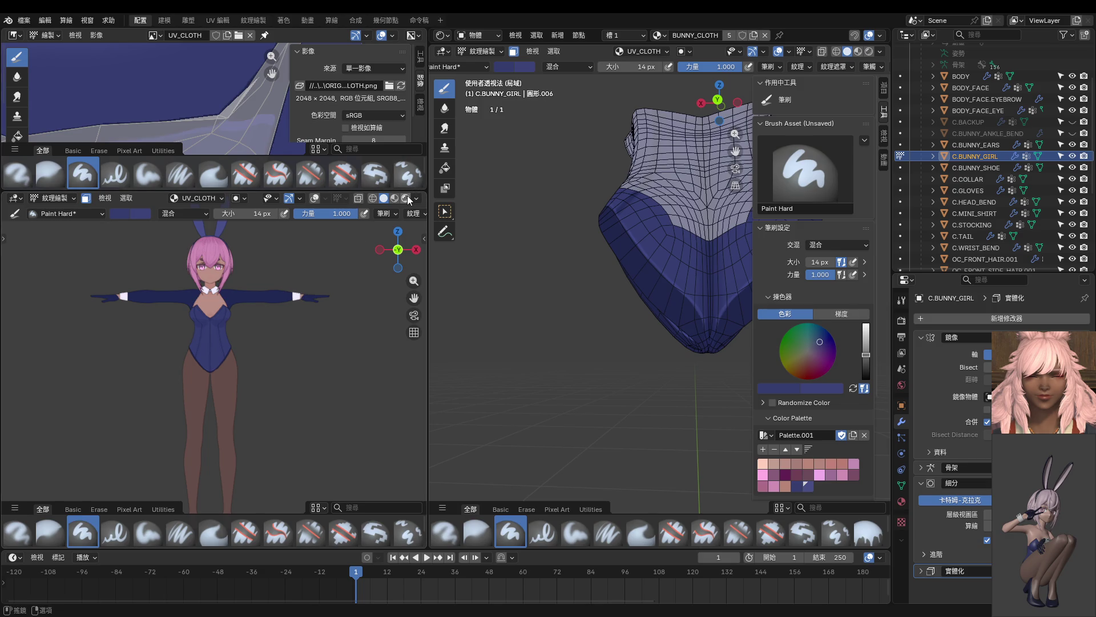
pyautogui.scroll(5, 316, 318)
pyautogui.scroll(-4, 316, 317)
pyautogui.scroll(5, 299, 335)
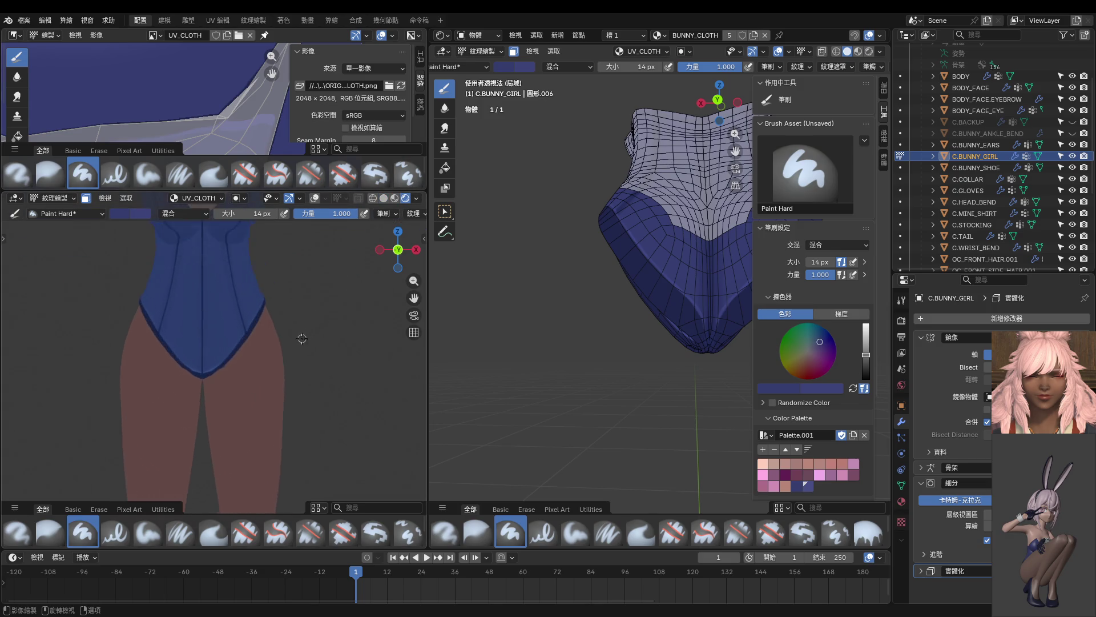
pyautogui.scroll(2, 299, 342)
pyautogui.scroll(2, 289, 351)
pyautogui.scroll(-2, 289, 350)
pyautogui.scroll(-3, 290, 347)
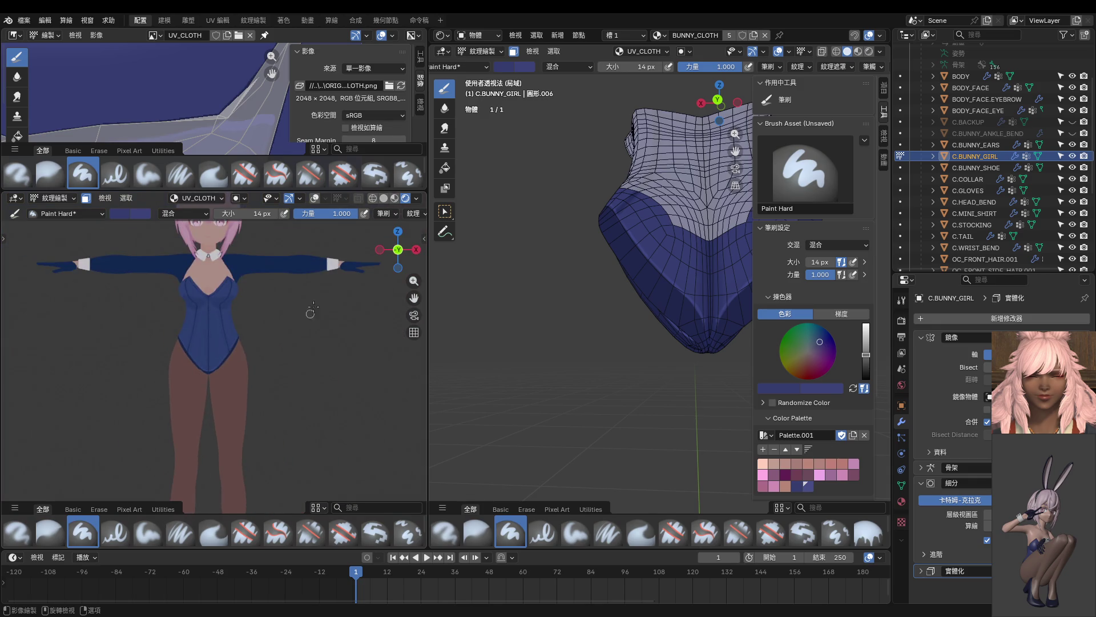
pyautogui.scroll(1, 290, 344)
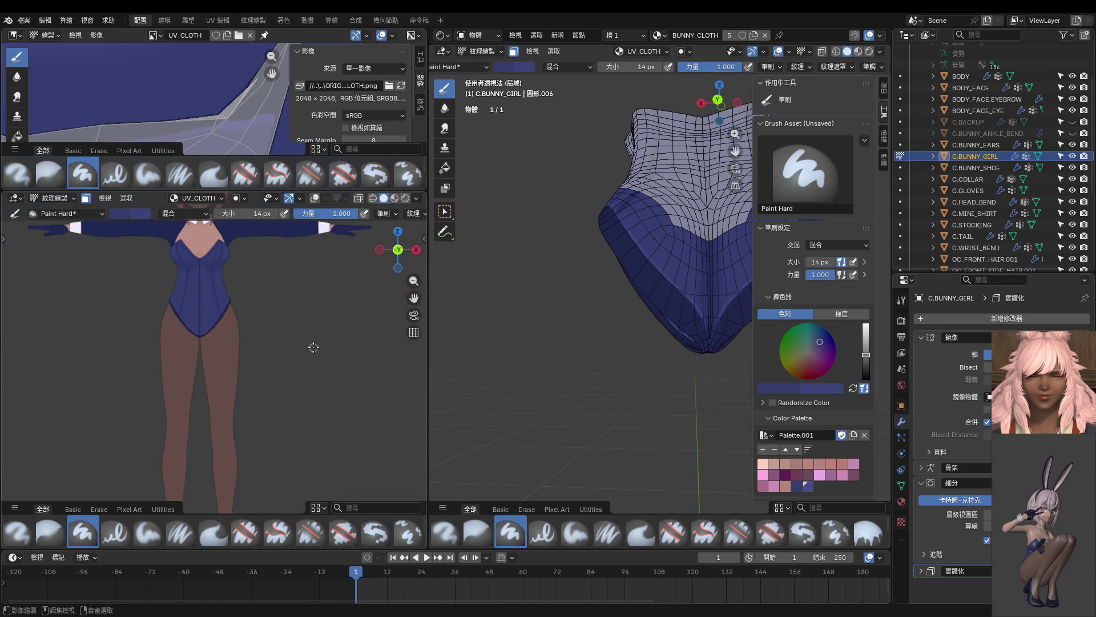
pyautogui.hotkey('ctrl', 'Tab')
pyautogui.click(222, 394)
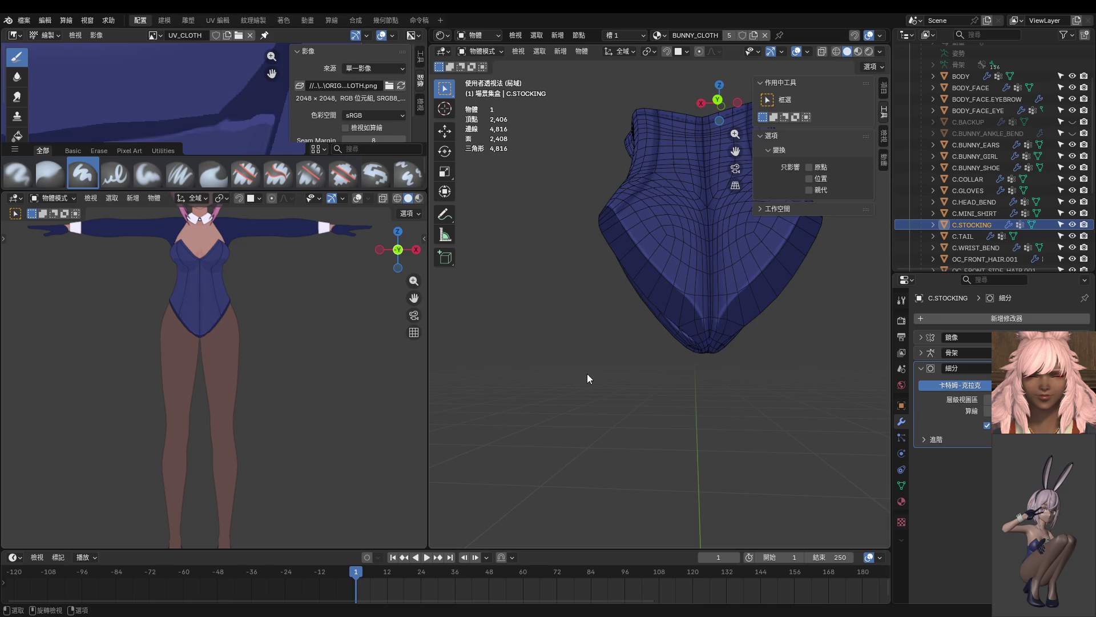
# Step: Frame the stocking in front view and isolate the stocking mesh on its own
pyautogui.press('KP_Divide')
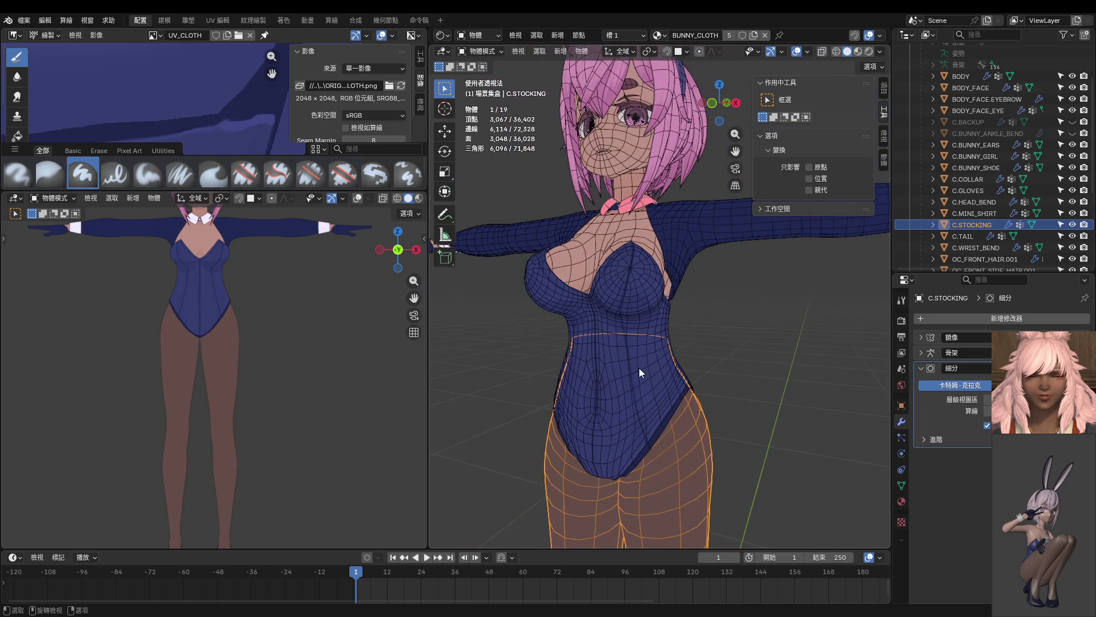
pyautogui.press('KP_1')
pyautogui.press('KP_Decimal')
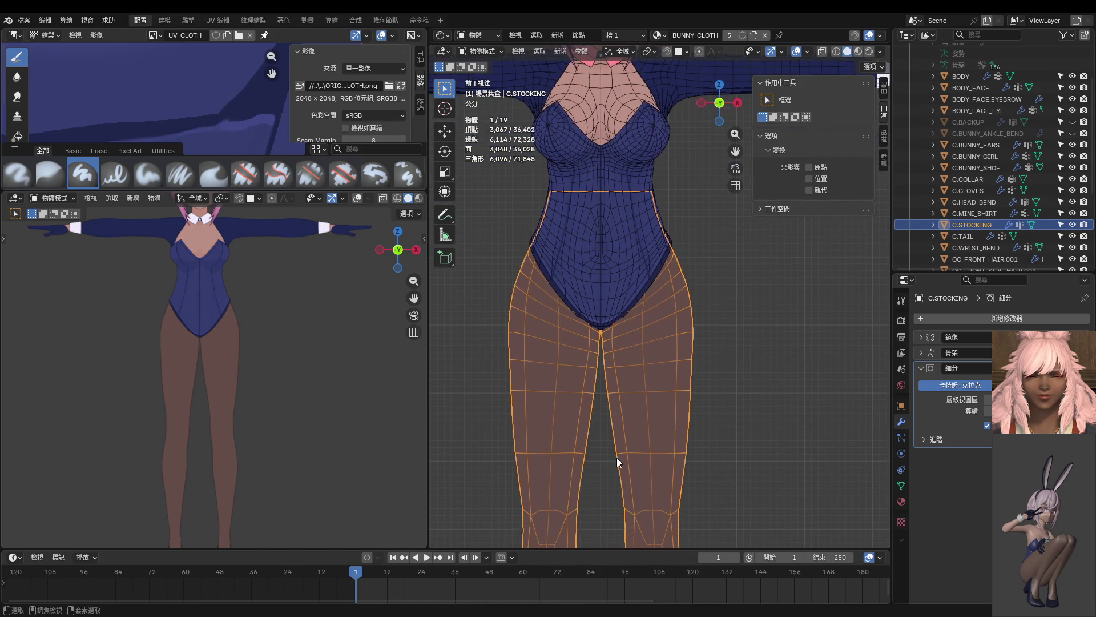
pyautogui.hotkey('ctrl', 'Tab')
pyautogui.keyDown('shift'); pyautogui.moveTo(733, 376); pyautogui.dragTo(664, 329, button='middle'); pyautogui.keyUp('shift')
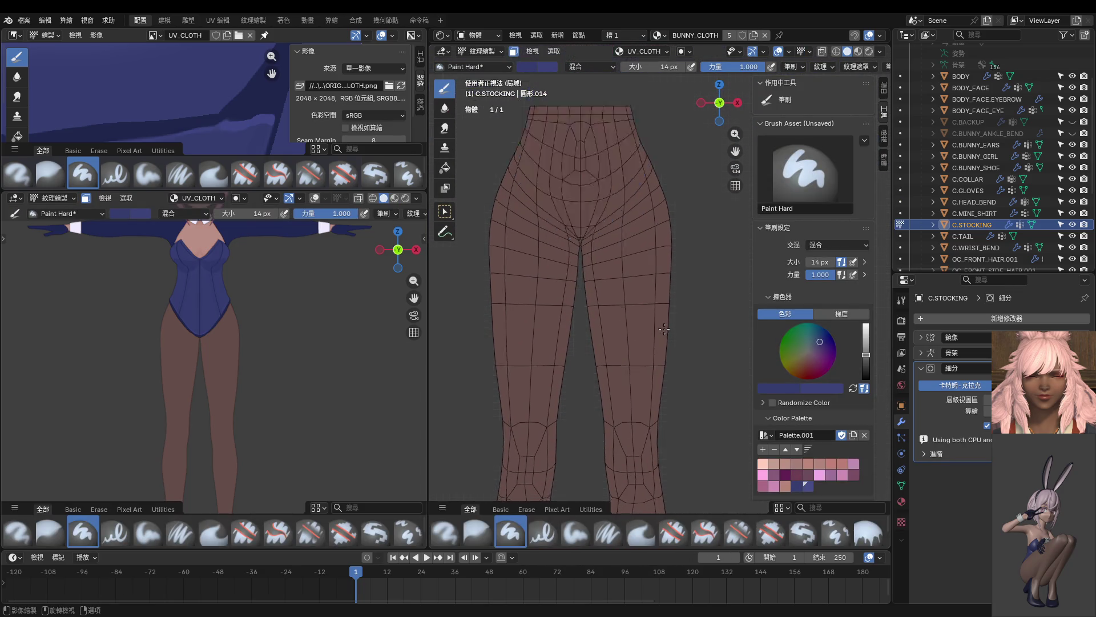
pyautogui.press('KP_Divide')
pyautogui.scroll(3, 556, 385)
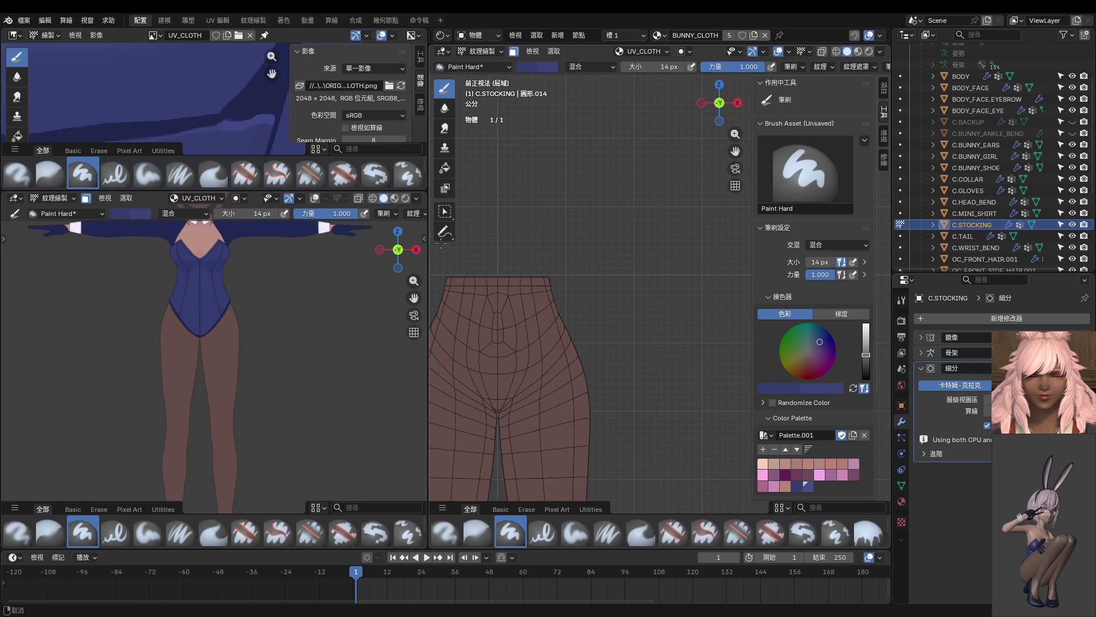
pyautogui.scroll(2, 531, 342)
# Step: In edit mode, select only the stocking's linked top band faces and return to texture painting
pyautogui.hotkey('ctrl', 'Tab')
pyautogui.click(529, 322)
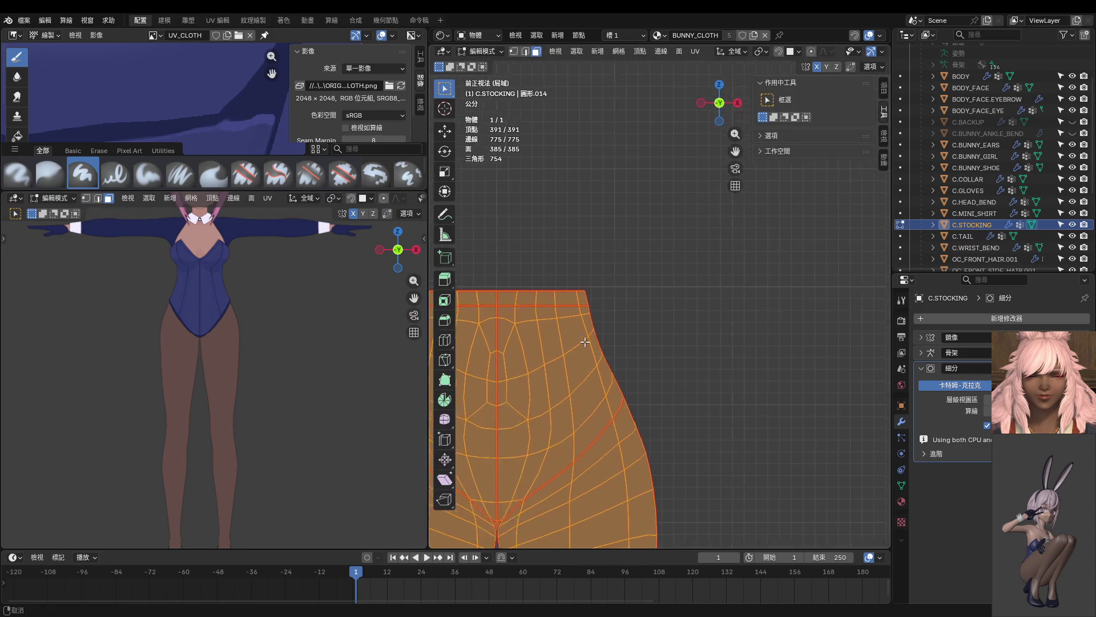
pyautogui.hotkey('alt', 'a')
pyautogui.press('l')
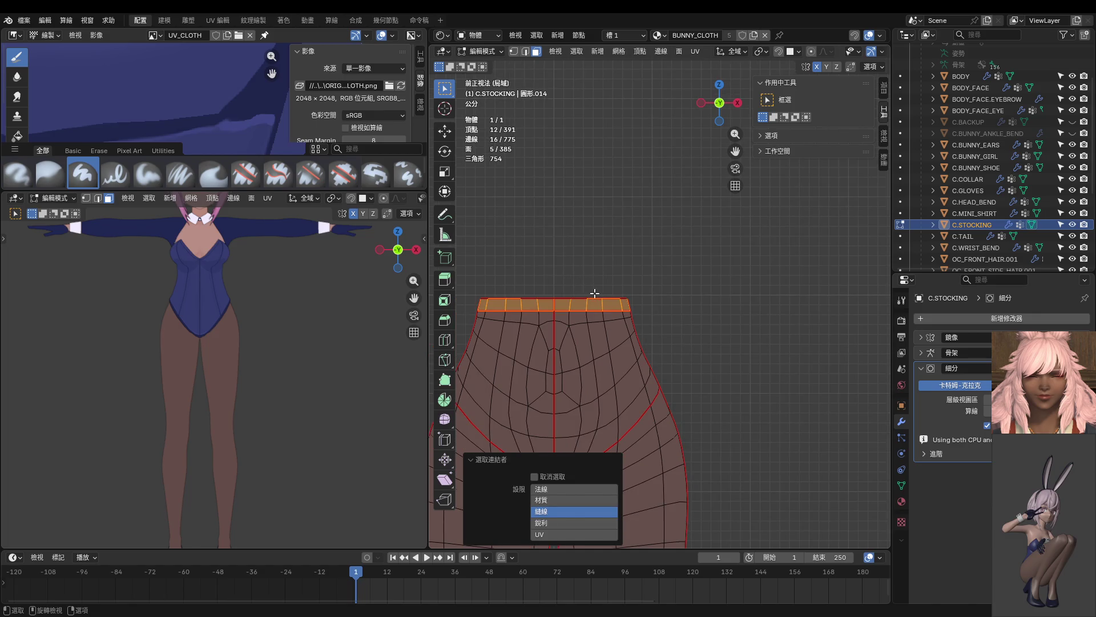
pyautogui.hotkey('ctrl', 'Tab')
pyautogui.click(565, 221)
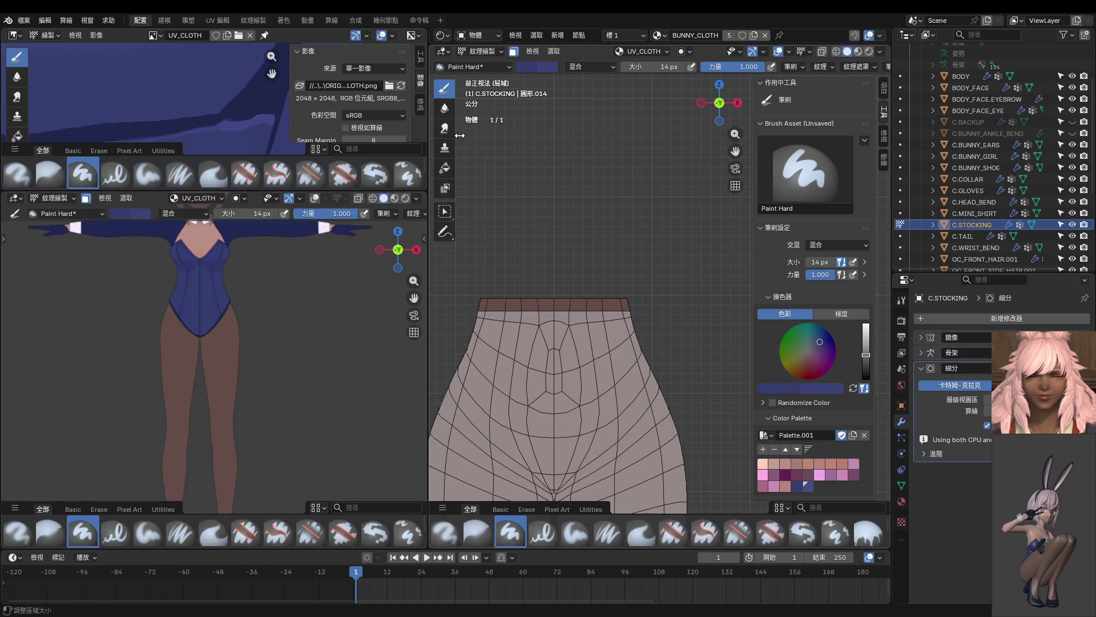
# Step: Fill the stocking's top band with dark blue, then return to object mode
pyautogui.click(445, 169)
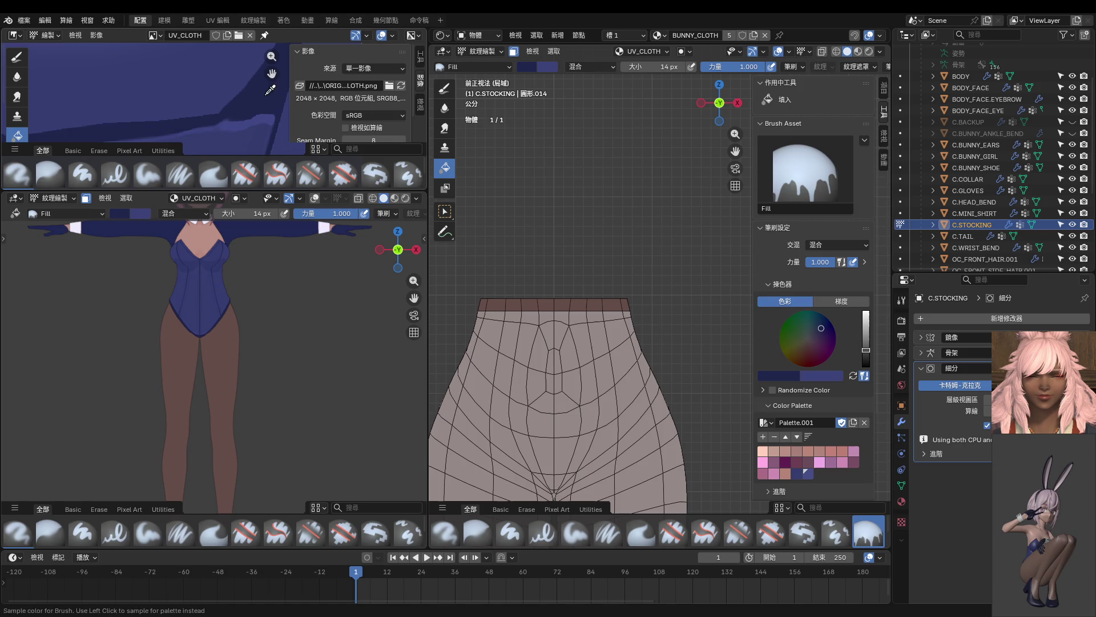
pyautogui.moveTo(866, 357); pyautogui.dragTo(865, 357)
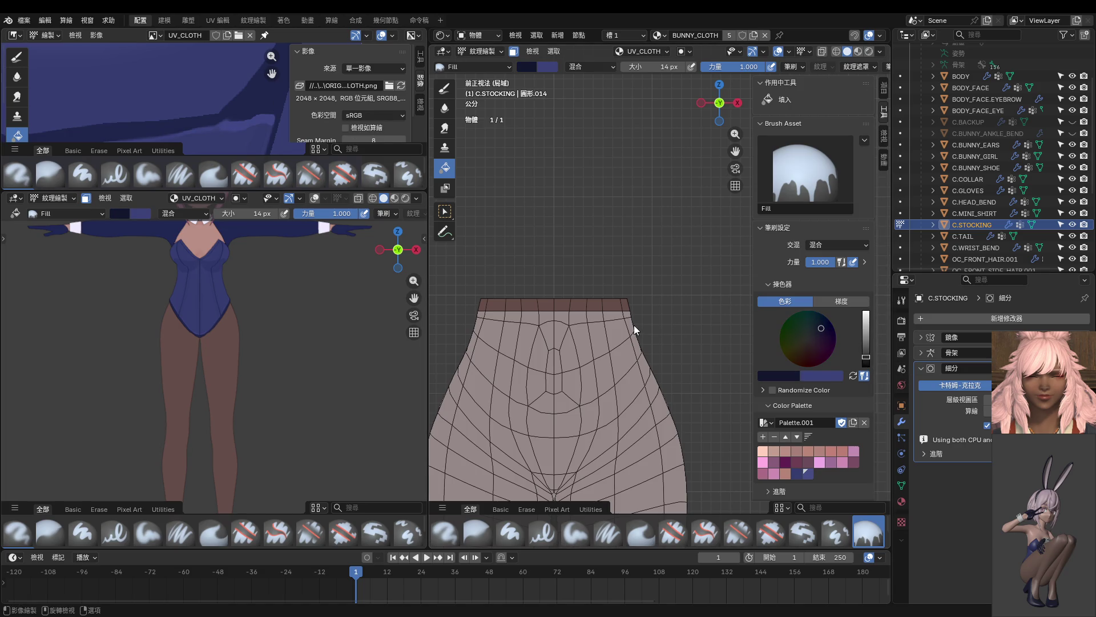
pyautogui.click(604, 304)
pyautogui.hotkey('ctrl', 'Tab')
pyautogui.click(531, 259)
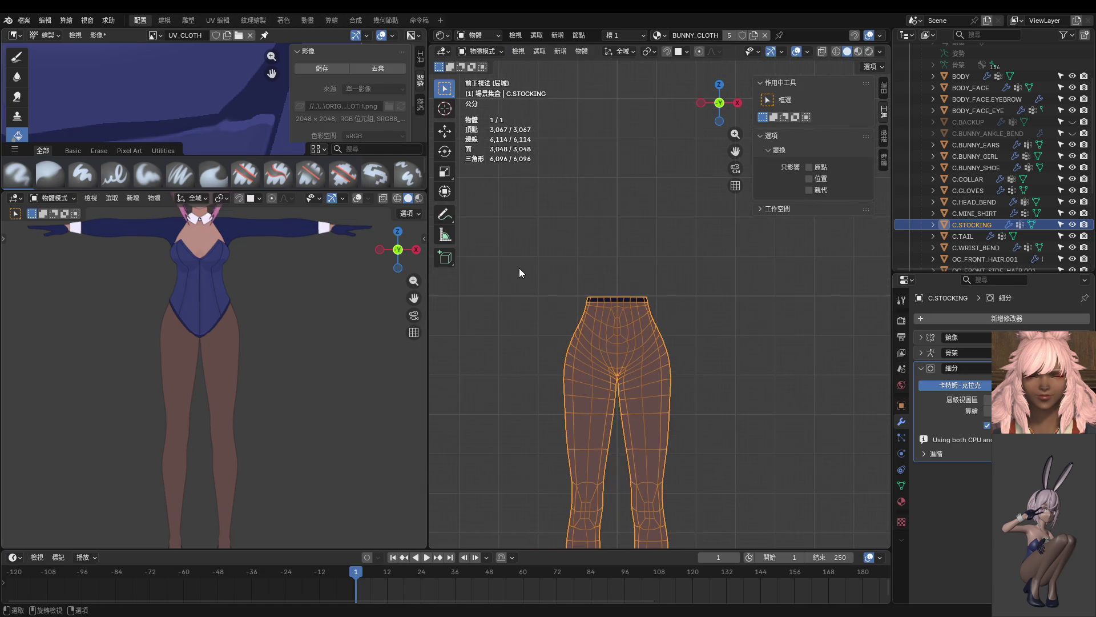
pyautogui.scroll(-5, 362, 314)
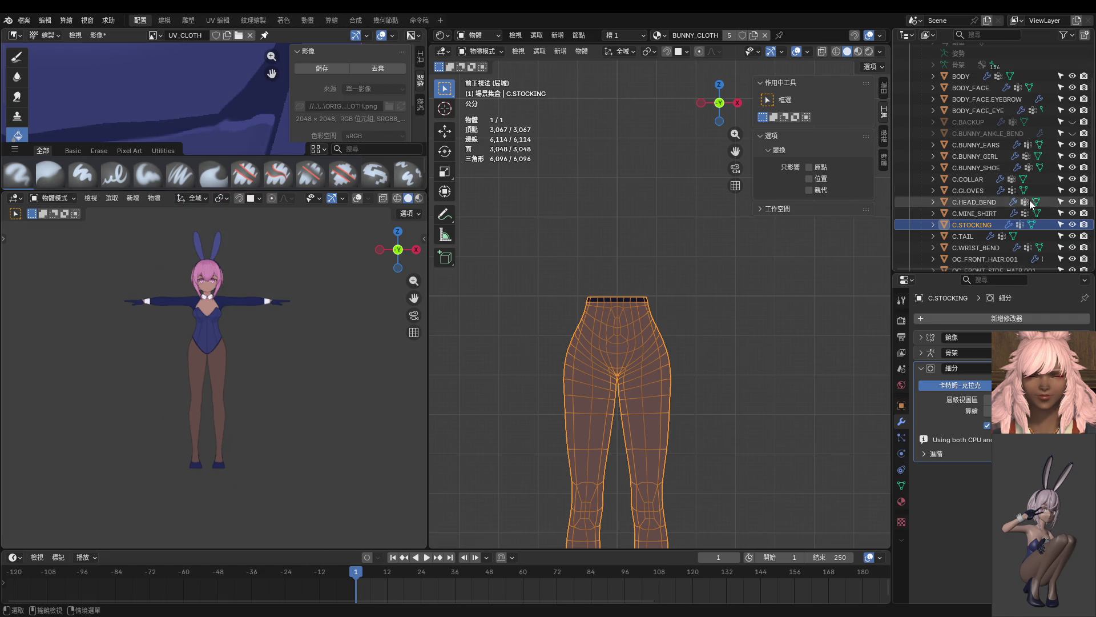
pyautogui.click(1072, 156)
pyautogui.scroll(4, 297, 319)
pyautogui.scroll(-1, 270, 374)
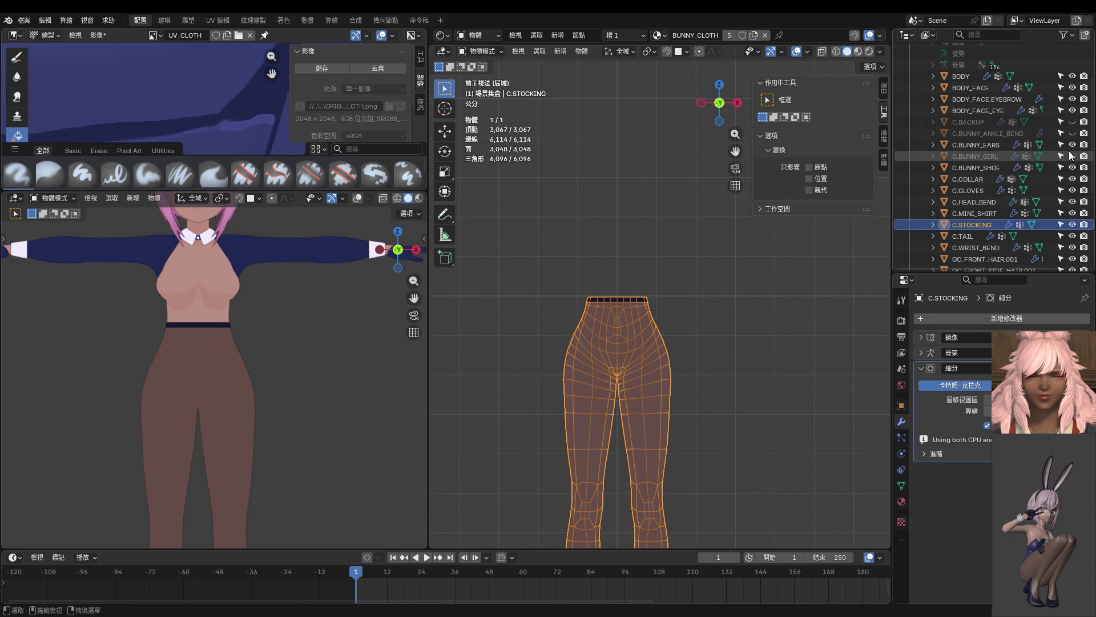
pyautogui.click(1071, 155)
pyautogui.scroll(2, 643, 378)
pyautogui.keyDown('shift'); pyautogui.moveTo(644, 377); pyautogui.dragTo(650, 281, button='middle'); pyautogui.keyUp('shift')
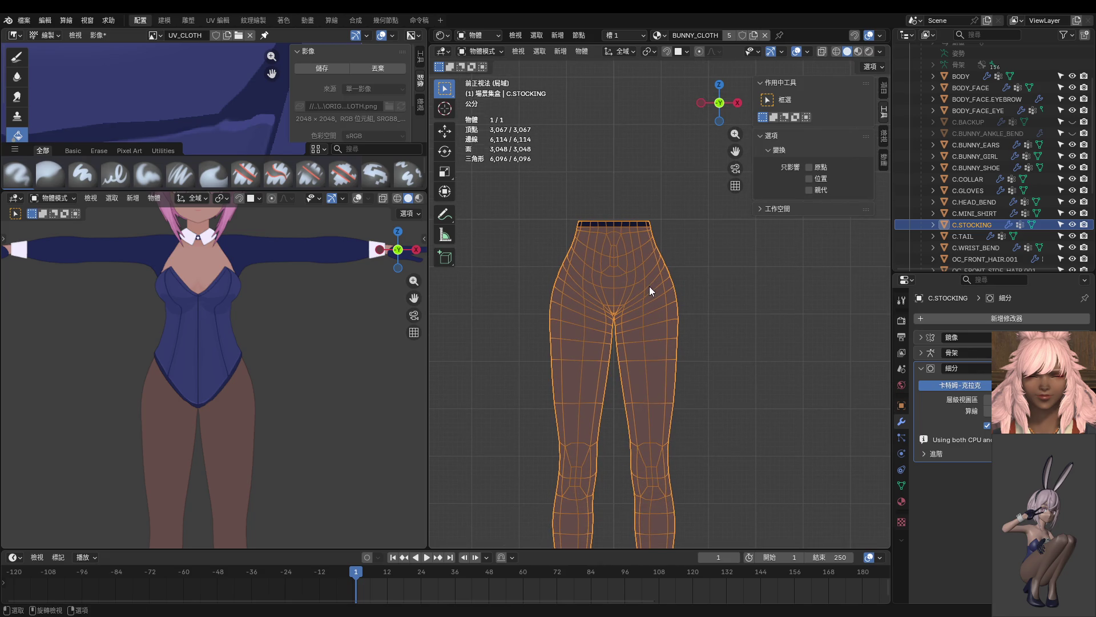
pyautogui.hotkey('ctrl', 'Tab')
# Step: Select the stocking's linked waist and leg parts in edit mode and switch to texture painting
pyautogui.click(745, 328)
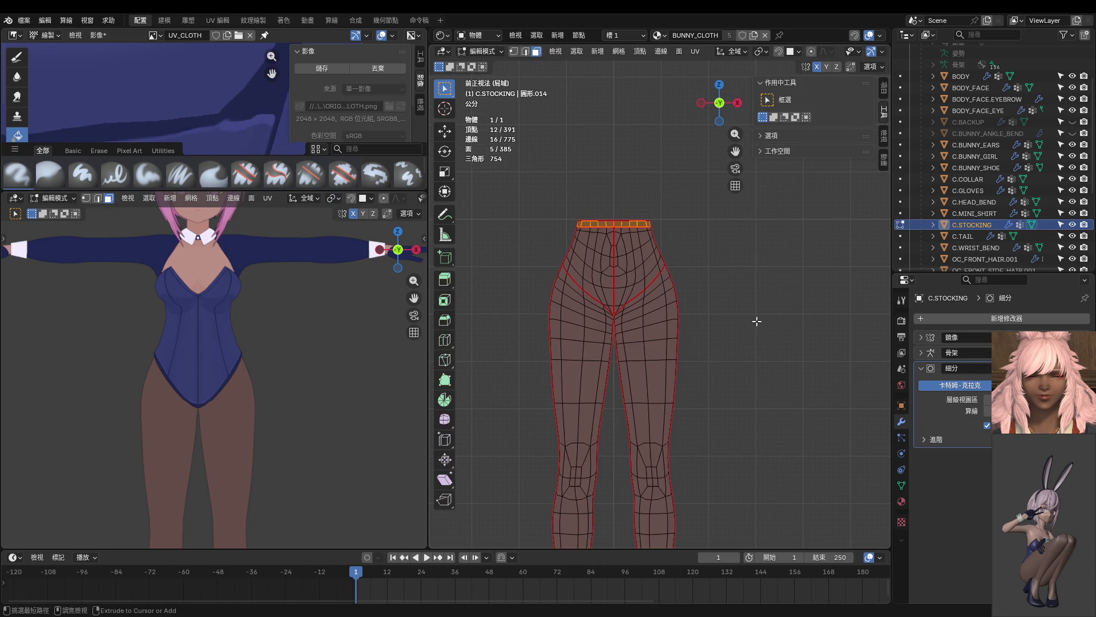
pyautogui.press('l')
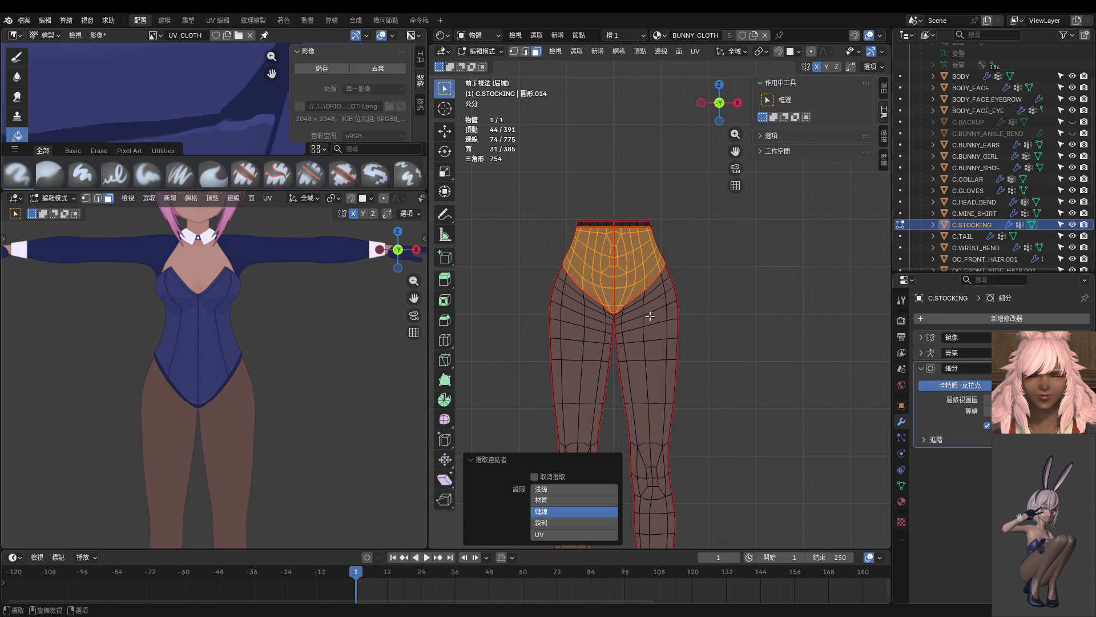
pyautogui.press('l')
pyautogui.hotkey('ctrl', 'Tab')
pyautogui.click(711, 275)
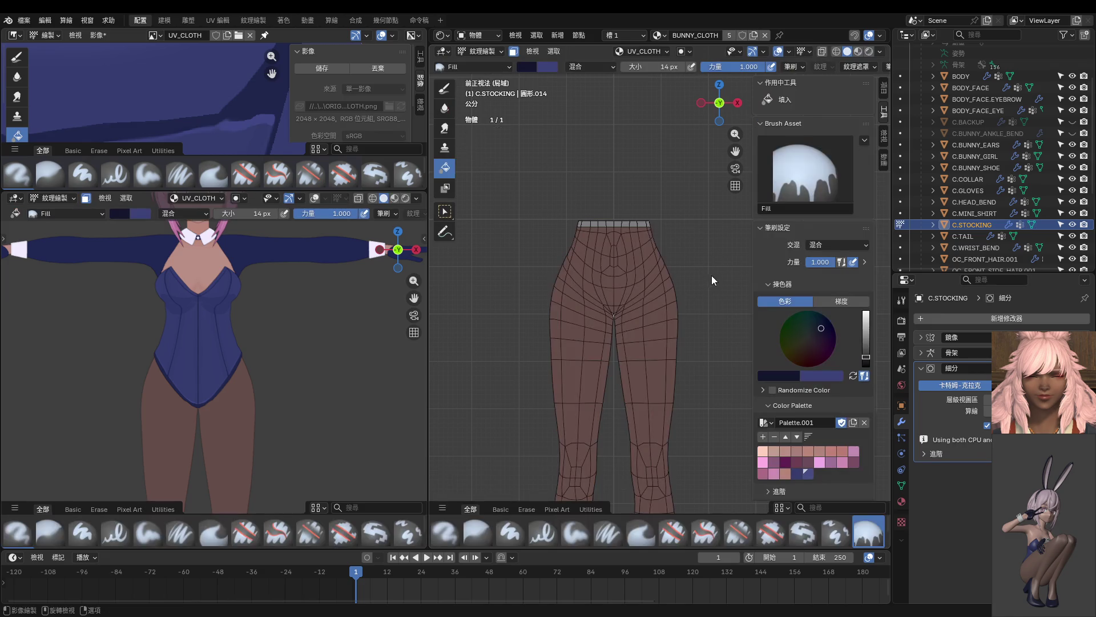
pyautogui.scroll(2, 705, 275)
pyautogui.scroll(1, 676, 232)
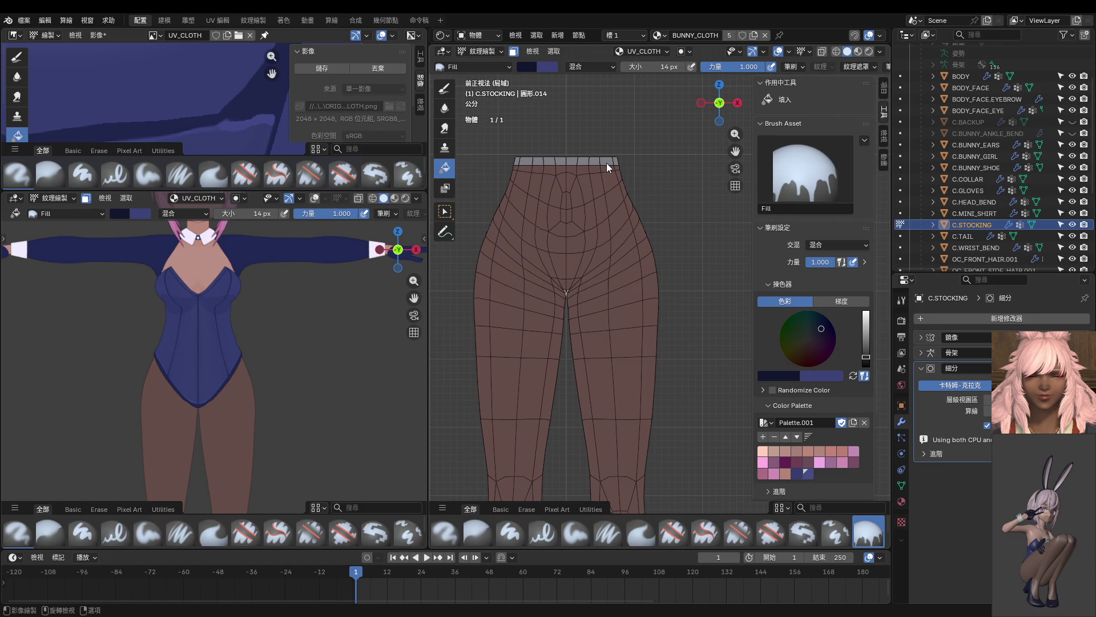
# Step: Sample the stocking's brown, darken it to near black, and choose the hard-edged paint brush in front view
pyautogui.keyDown('shift'); pyautogui.moveTo(606, 163); pyautogui.dragTo(606, 143, button='middle'); pyautogui.keyUp('shift')
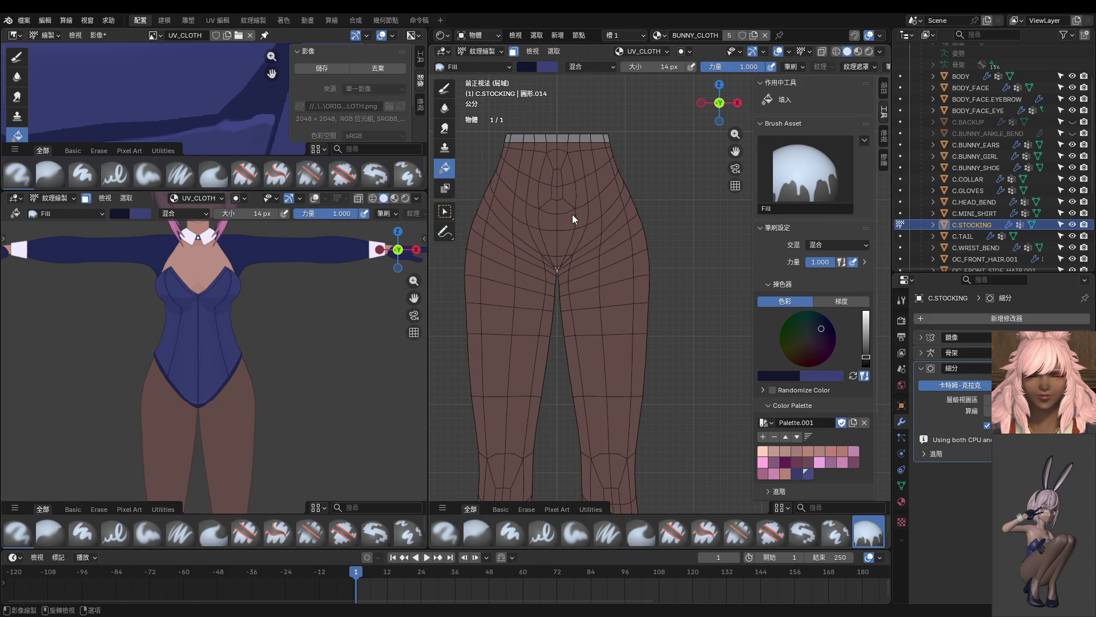
pyautogui.scroll(2, 573, 216)
pyautogui.scroll(1, 599, 265)
pyautogui.moveTo(608, 307); pyautogui.dragTo(624, 310, button='middle')
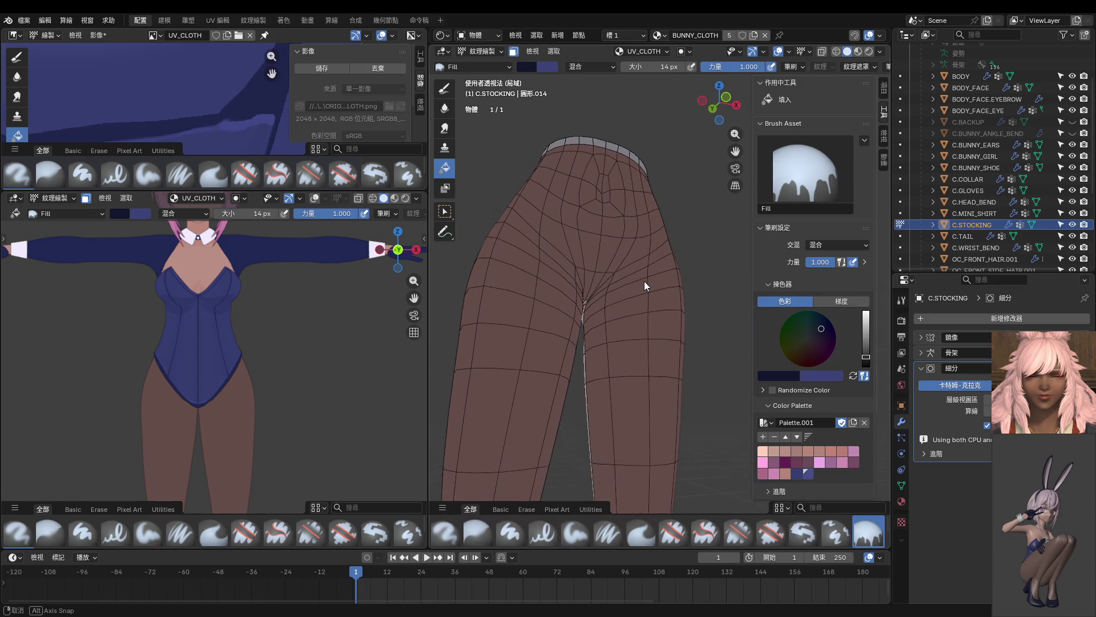
pyautogui.moveTo(623, 309); pyautogui.dragTo(618, 290, button='middle')
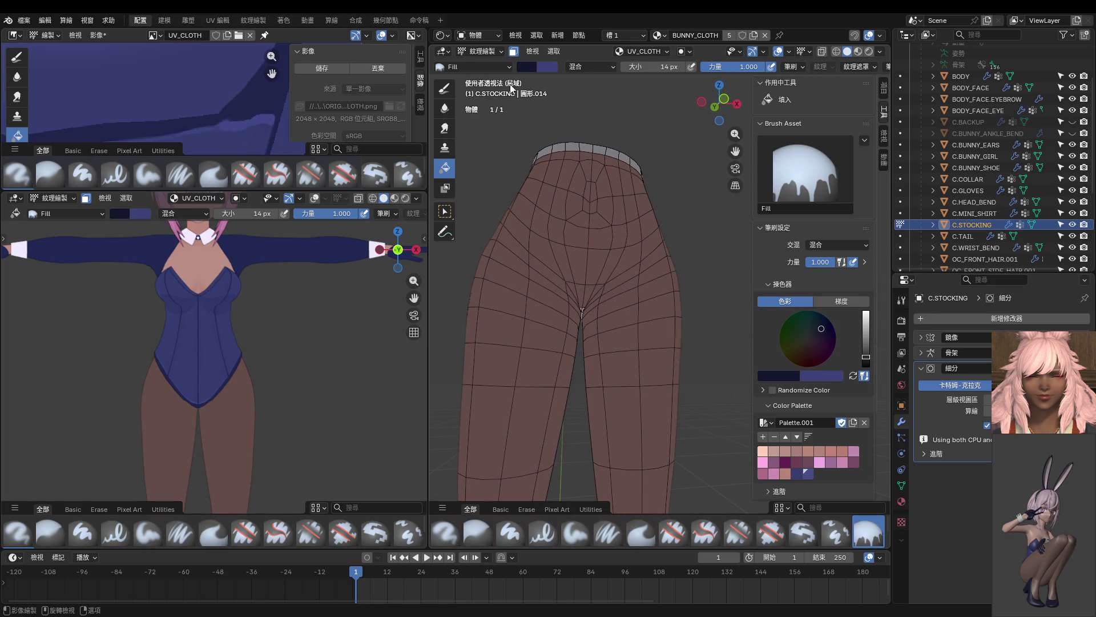
pyautogui.click(866, 373)
pyautogui.click(621, 339)
pyautogui.click(868, 358)
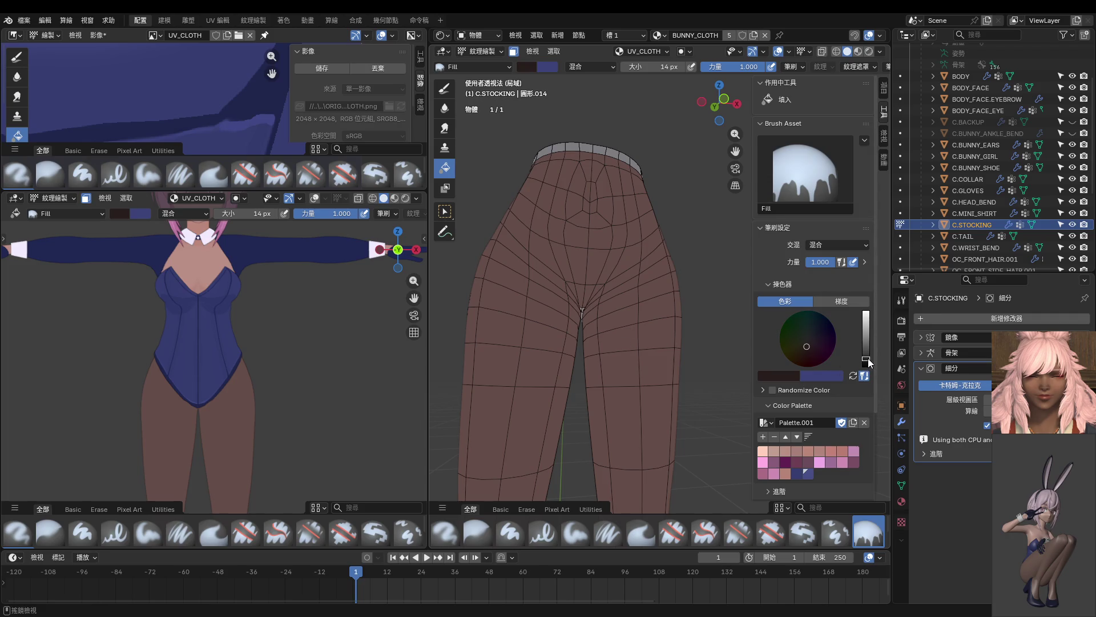
pyautogui.moveTo(706, 355); pyautogui.dragTo(603, 373, button='middle')
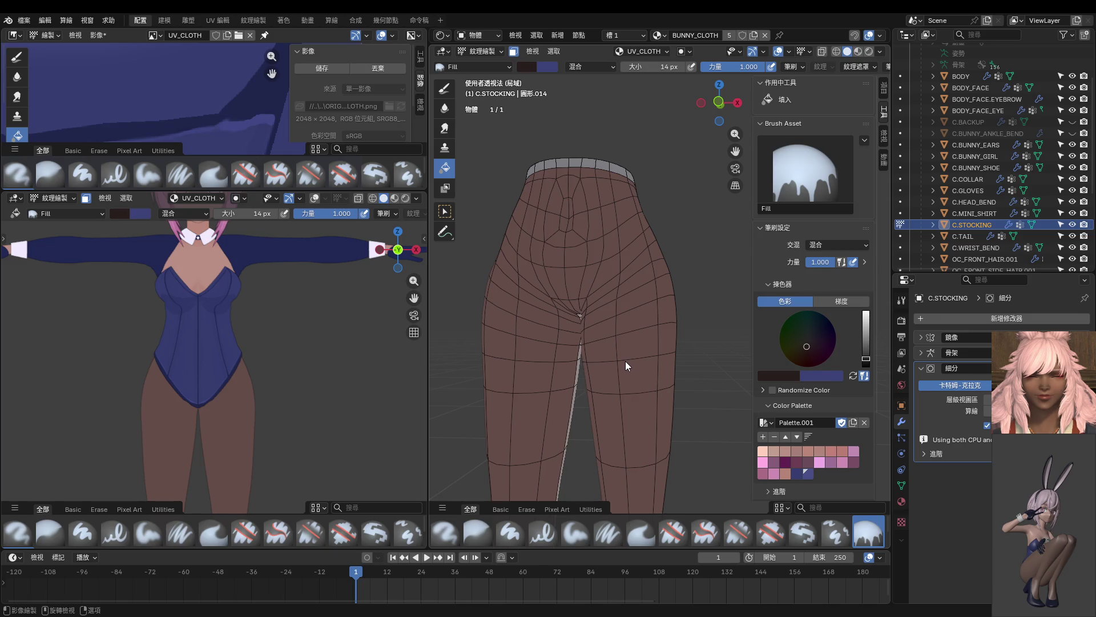
pyautogui.press('KP_1')
pyautogui.scroll(3, 618, 343)
pyautogui.scroll(2, 625, 293)
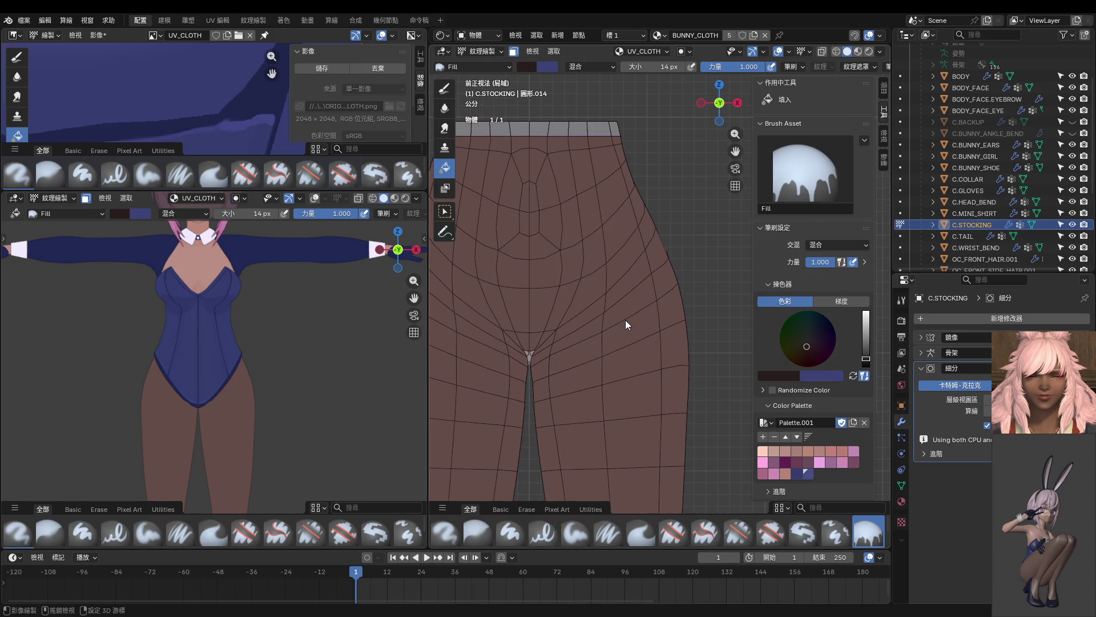
pyautogui.click(510, 532)
pyautogui.scroll(2, 582, 291)
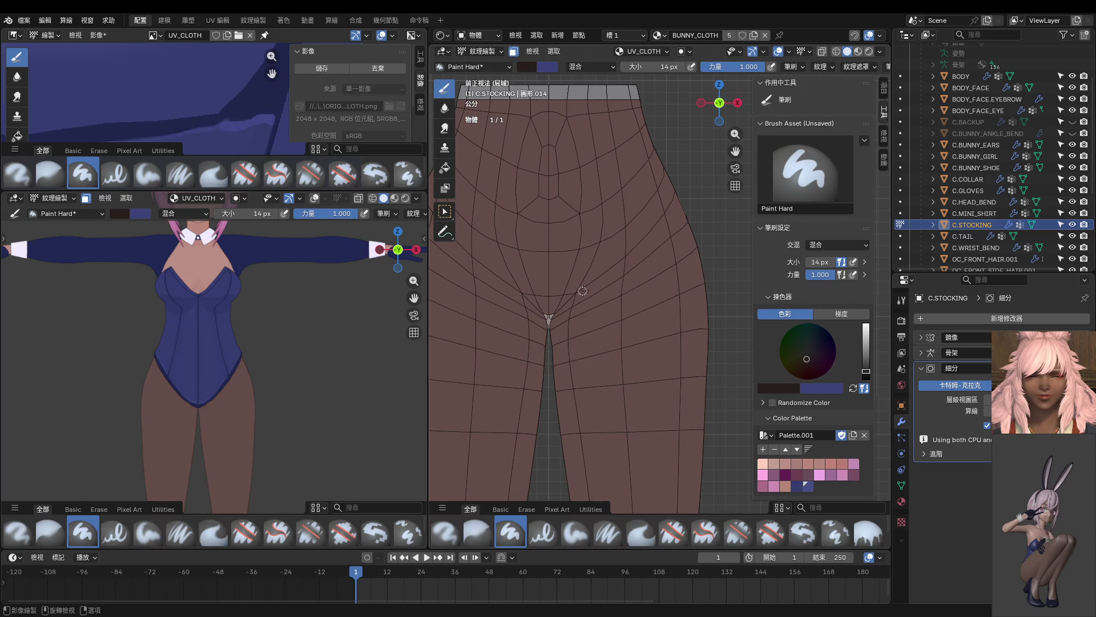
# Step: Undo trial mirrored V strokes around the crotch and set the stroke method to Line
pyautogui.moveTo(550, 317); pyautogui.dragTo(684, 187)
pyautogui.hotkey('ctrl', 'z')
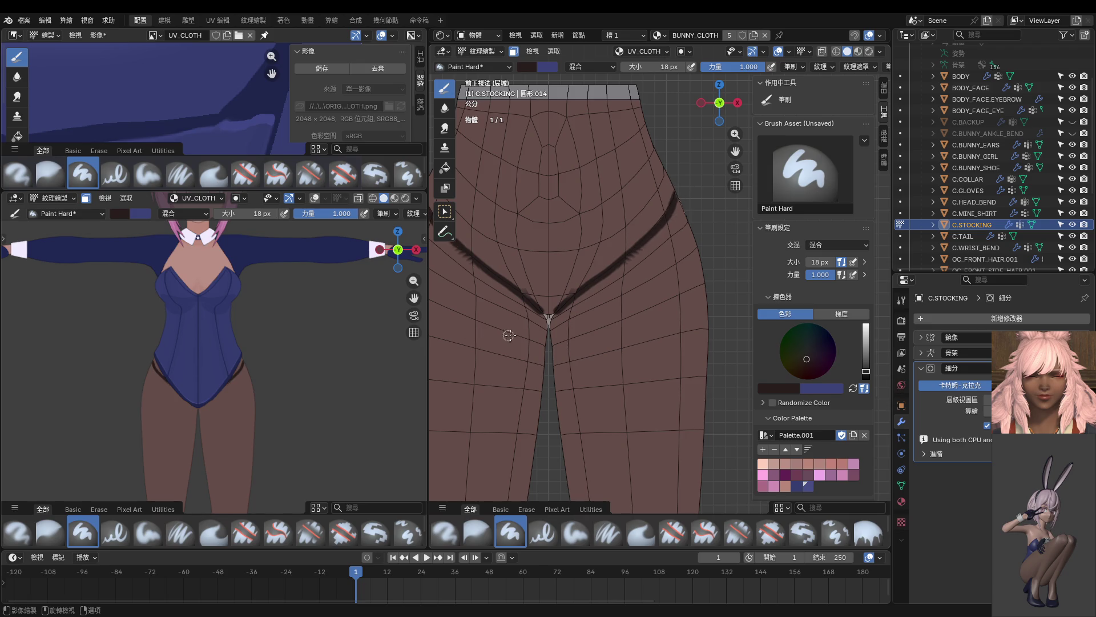
pyautogui.hotkey('ctrl', 'z')
pyautogui.keyDown('shift'); pyautogui.moveTo(635, 270); pyautogui.dragTo(628, 299, button='middle'); pyautogui.keyUp('shift')
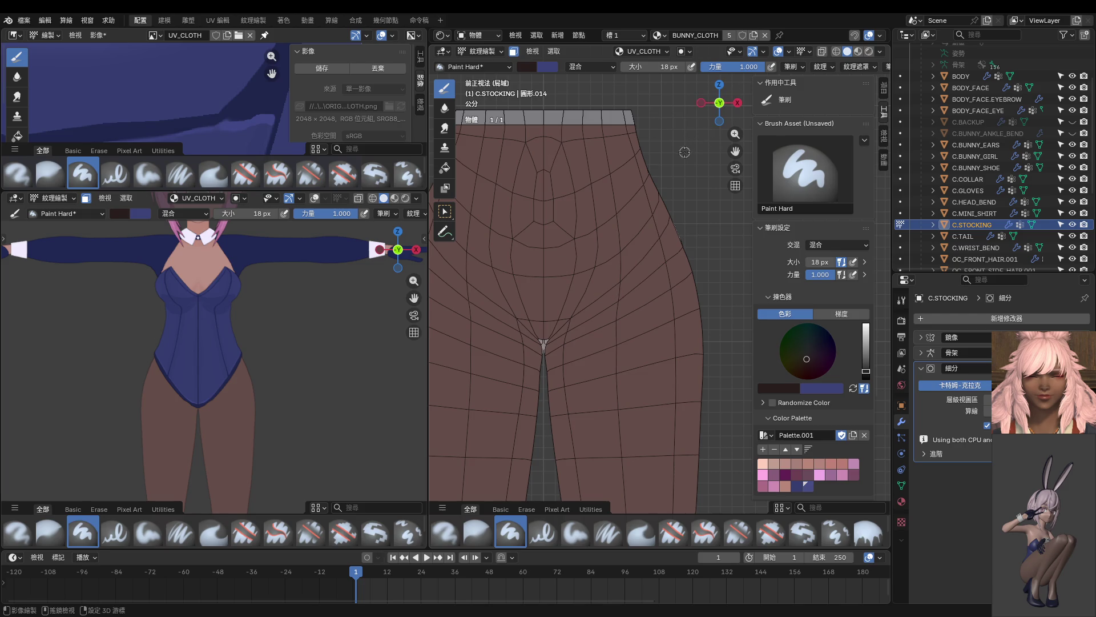
pyautogui.keyDown('shift'); pyautogui.moveTo(627, 133); pyautogui.dragTo(619, 101, button='middle'); pyautogui.keyUp('shift')
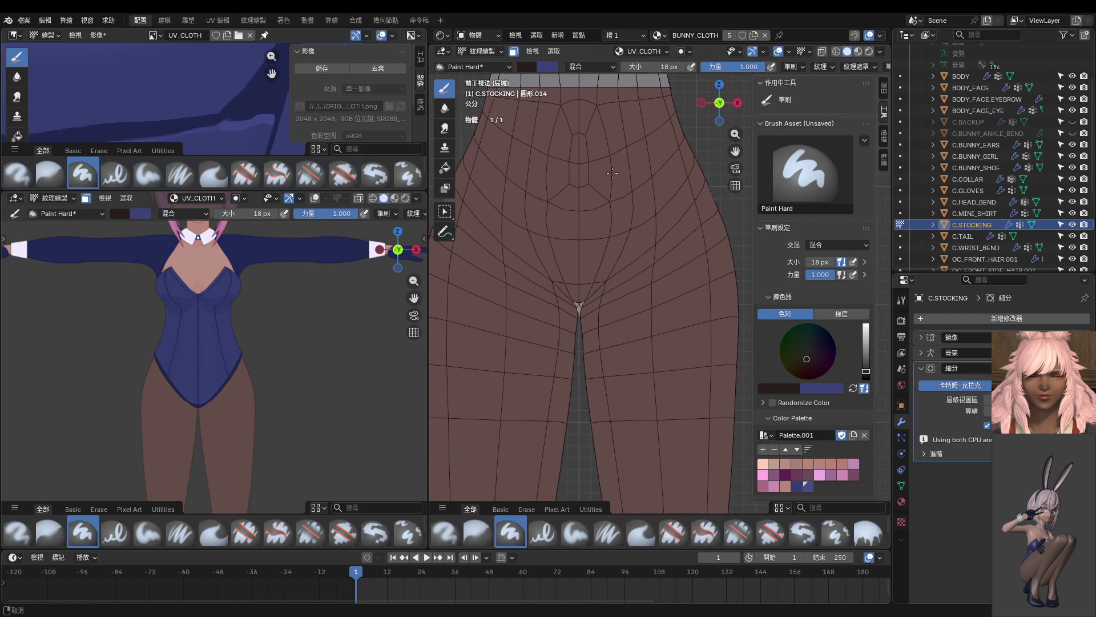
pyautogui.scroll(-2, 851, 69)
pyautogui.click(851, 72)
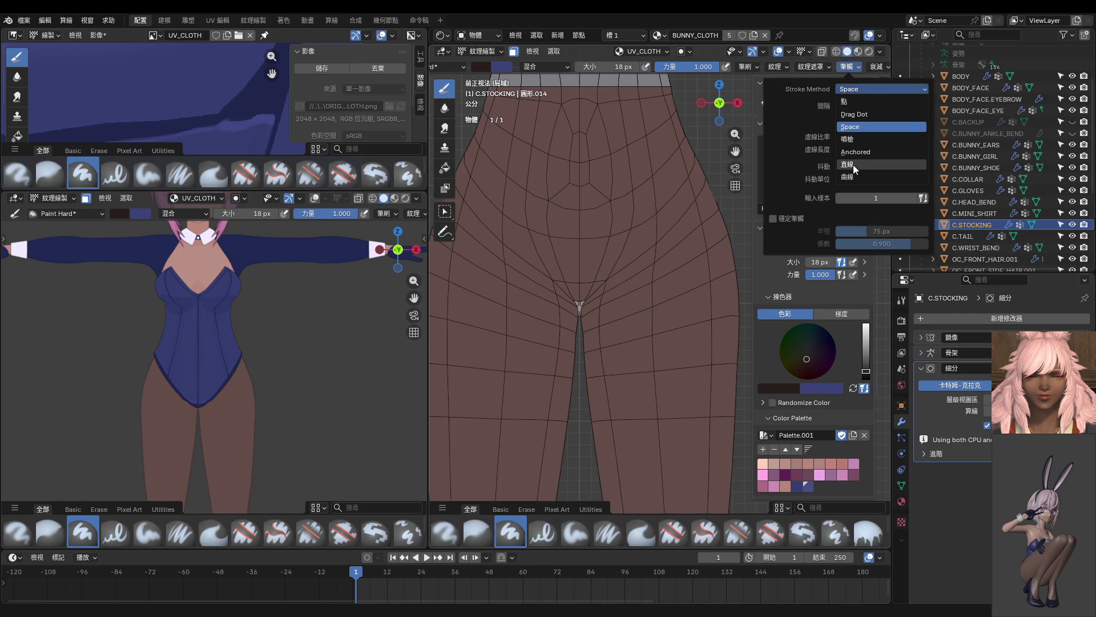
pyautogui.click(854, 164)
# Step: Test a straight dark line down the stocking centre, then undo it and orbit to the side
pyautogui.keyDown('shift'); pyautogui.moveTo(597, 141); pyautogui.dragTo(603, 179, button='middle'); pyautogui.keyUp('shift')
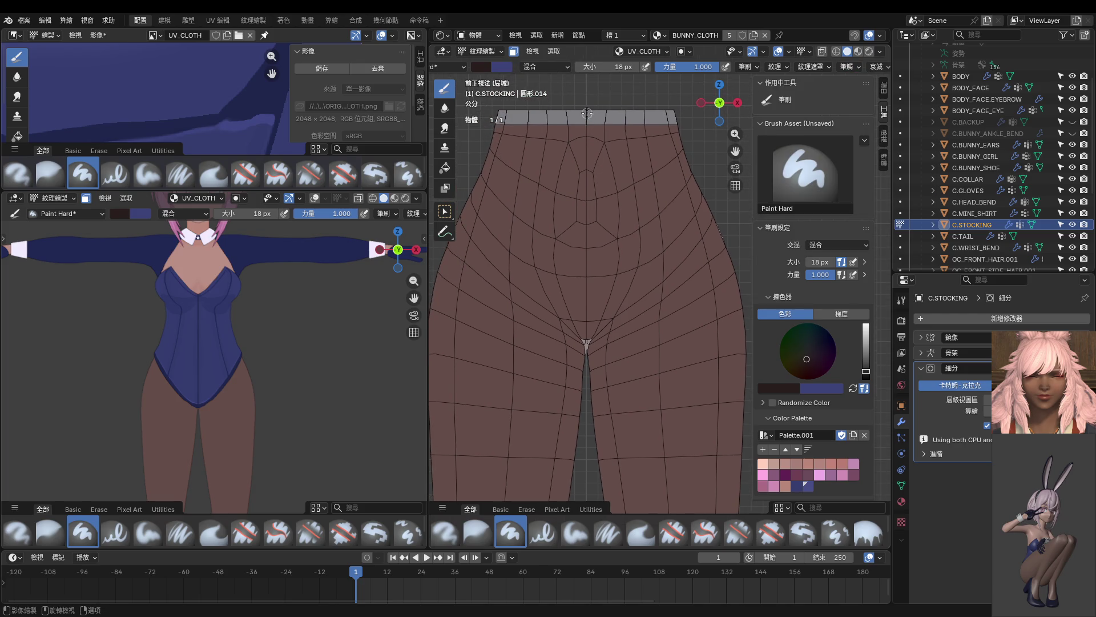
pyautogui.moveTo(587, 113); pyautogui.dragTo(587, 443)
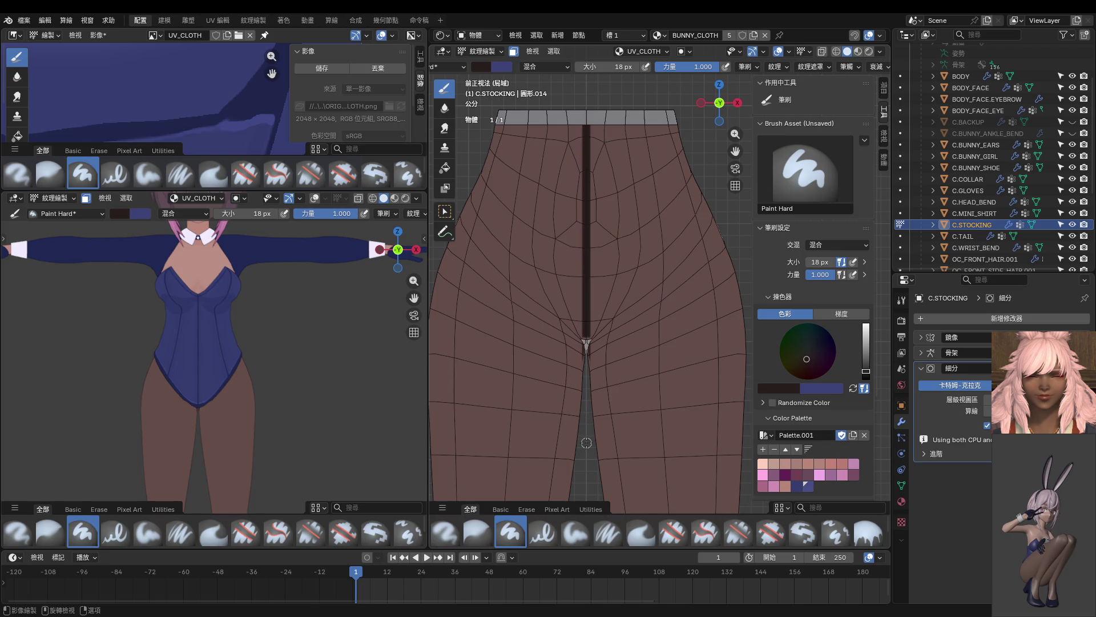
pyautogui.moveTo(236, 382); pyautogui.dragTo(248, 325, button='middle')
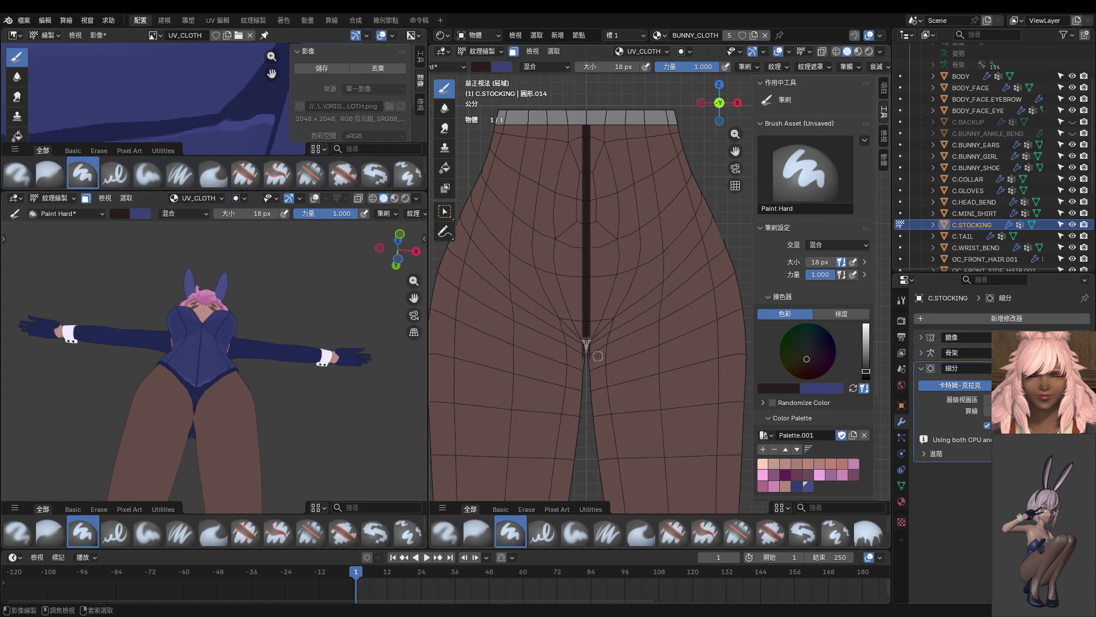
pyautogui.hotkey('ctrl', 'z')
pyautogui.moveTo(586, 347)
pyautogui.mouseDown(button='middle')
pyautogui.moveTo(629, 384)
pyautogui.moveTo(571, 395)
pyautogui.mouseUp(button='middle')
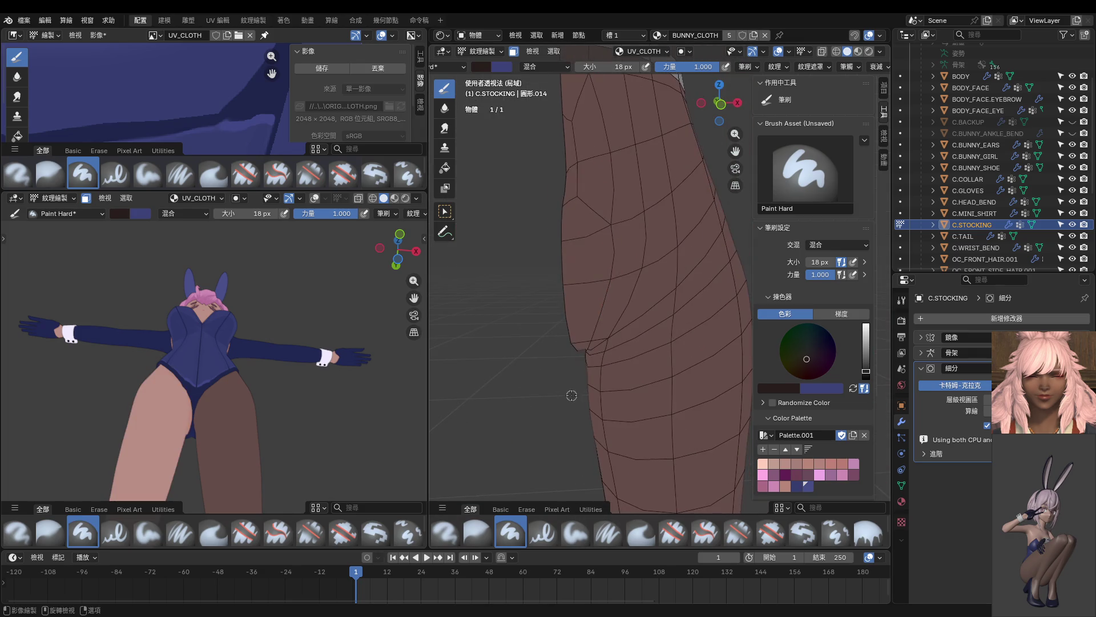
# Step: In front orthographic view, draw a straight dark seam line along the stocking's centre edge
pyautogui.press('KP_3')
pyautogui.press('KP_1')
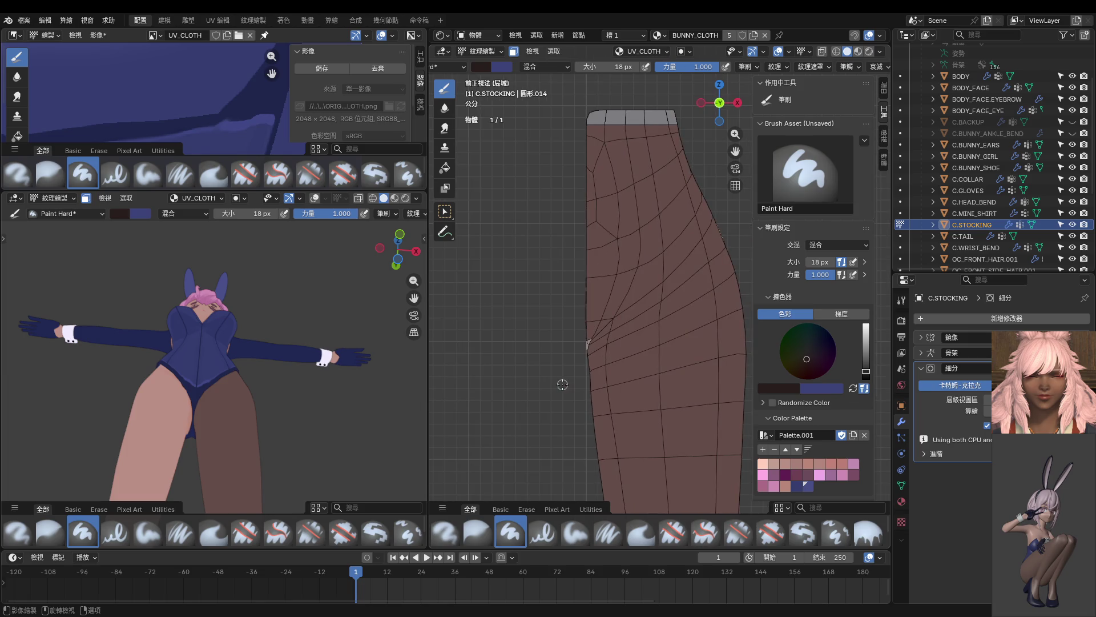
pyautogui.moveTo(564, 381)
pyautogui.keyDown('shift'); pyautogui.mouseDown(button='middle')
pyautogui.moveTo(551, 343)
pyautogui.moveTo(588, 314)
pyautogui.mouseUp(button='middle'); pyautogui.keyUp('shift')
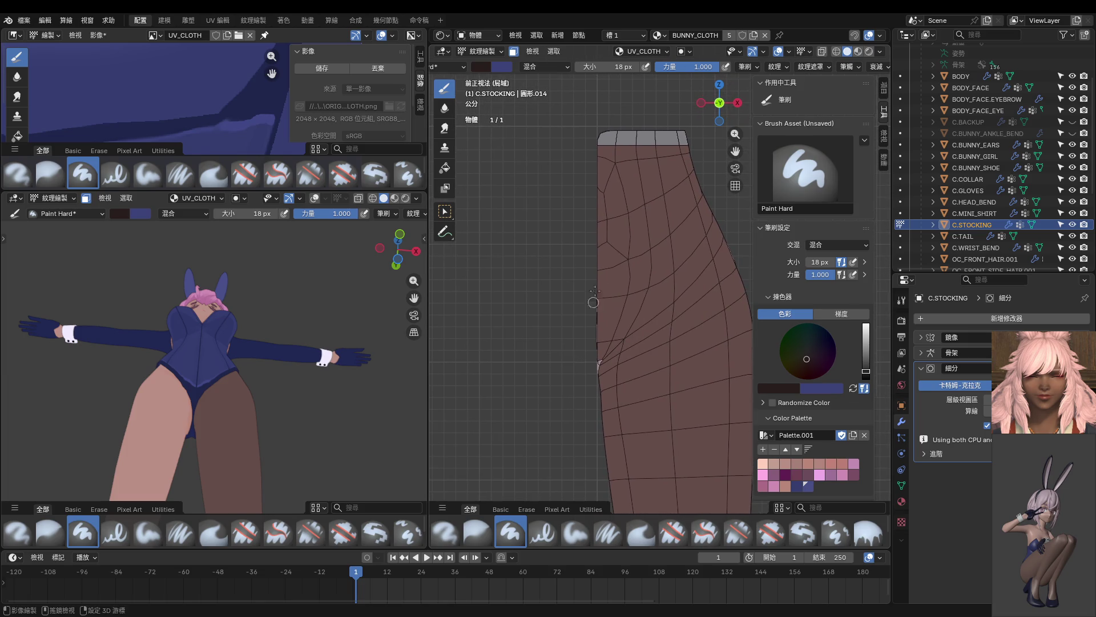
pyautogui.moveTo(598, 117); pyautogui.dragTo(596, 371)
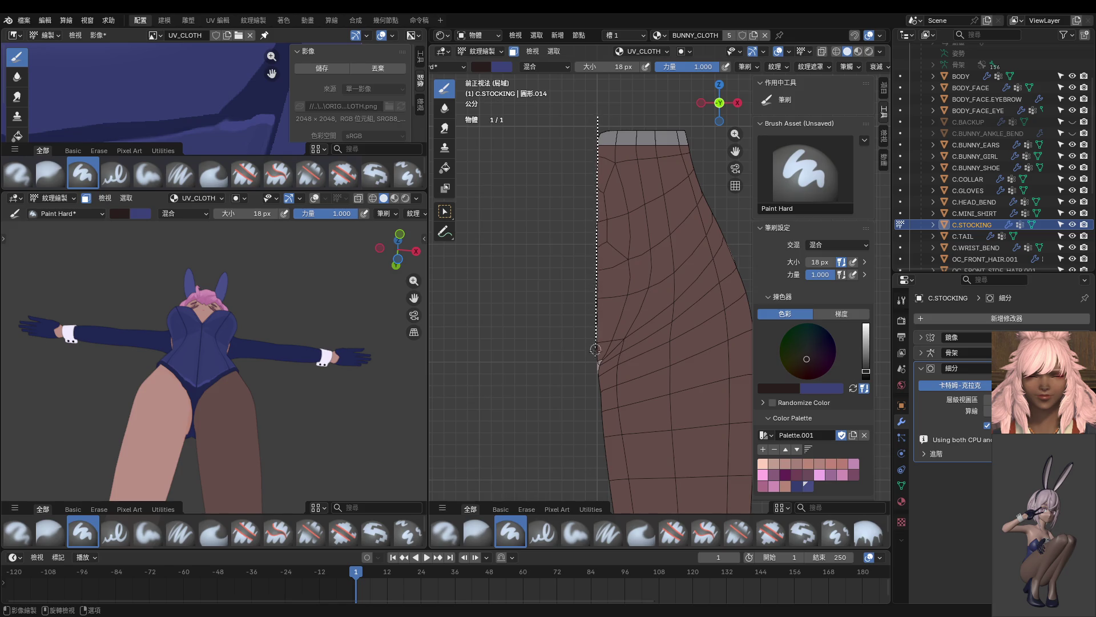
pyautogui.moveTo(596, 371); pyautogui.dragTo(600, 361)
pyautogui.scroll(2, 611, 347)
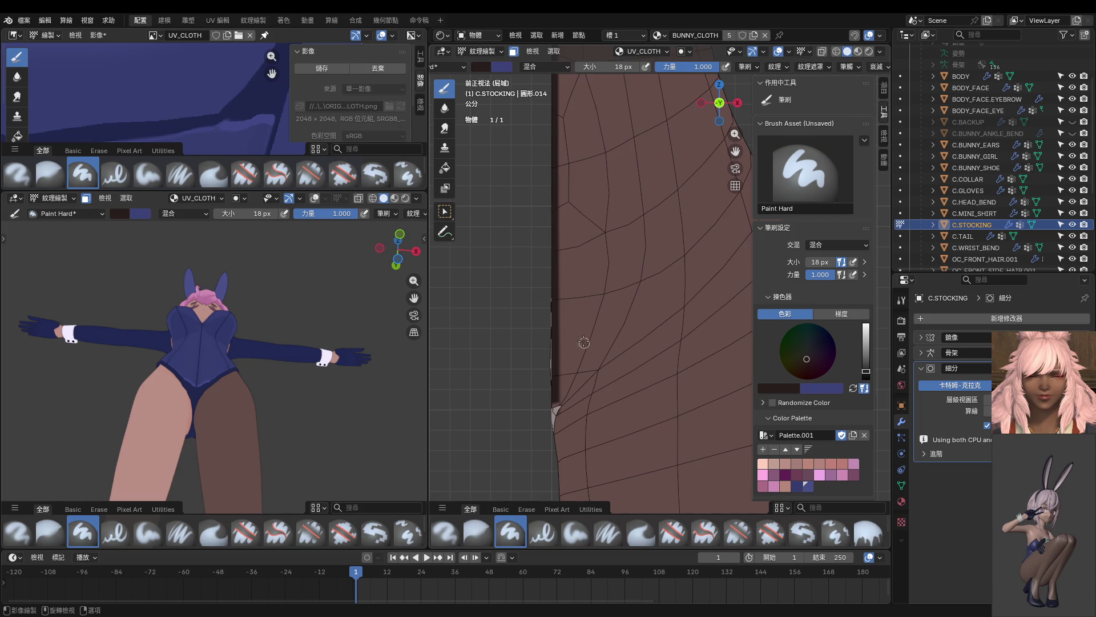
pyautogui.scroll(-2, 586, 344)
pyautogui.scroll(-1, 587, 109)
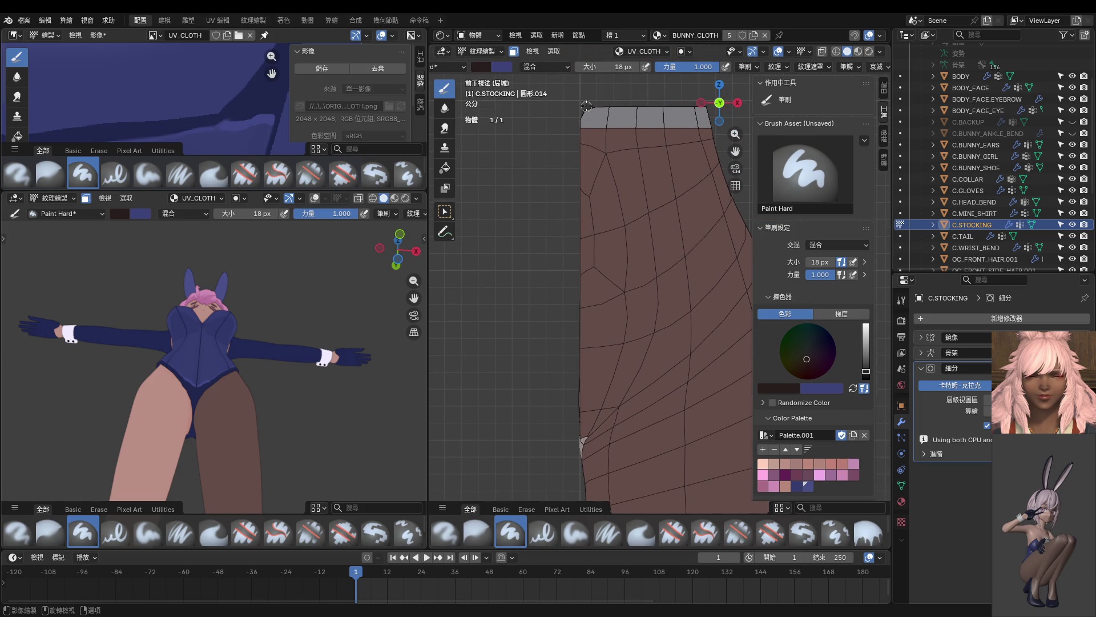
# Step: Paint another dark seam from the waistband down the centre edge, then view the stocking from below
pyautogui.moveTo(580, 100); pyautogui.dragTo(580, 442)
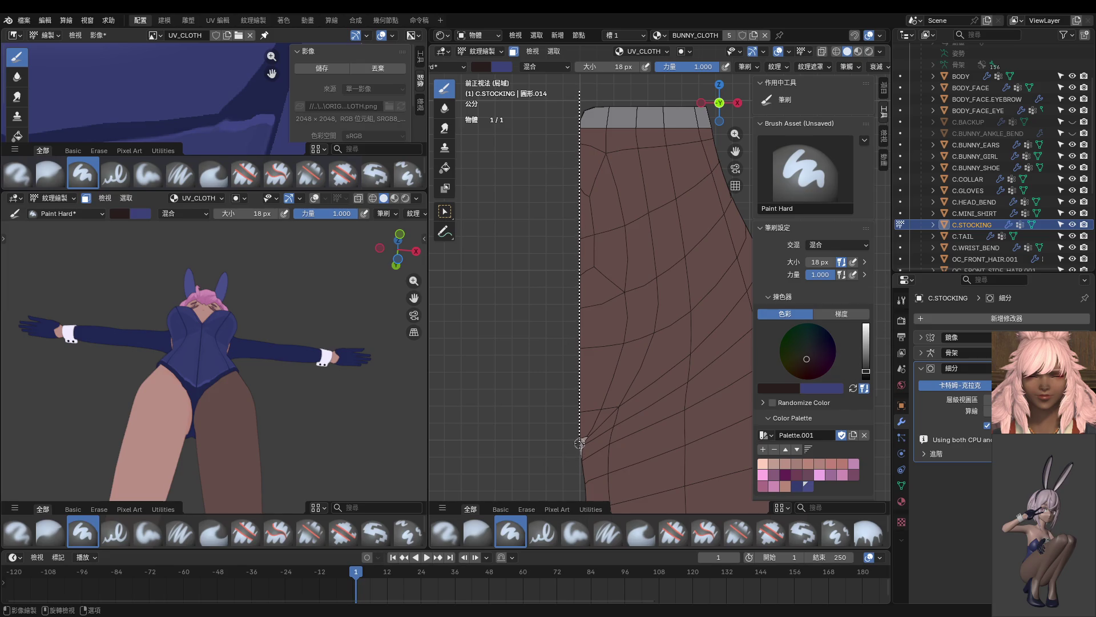
pyautogui.moveTo(580, 443); pyautogui.dragTo(579, 440)
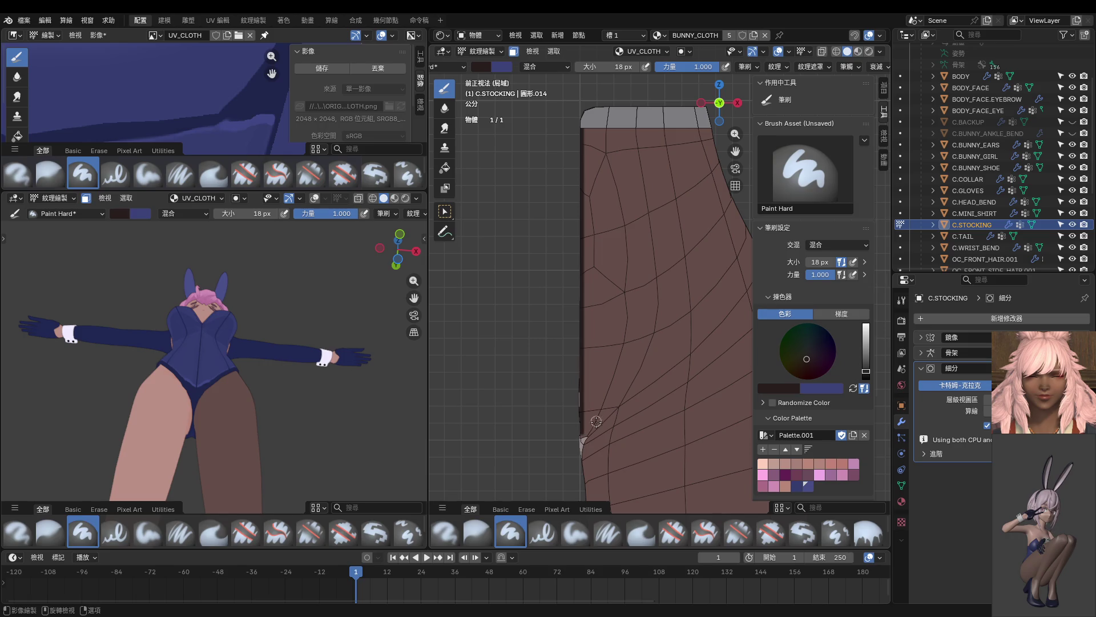
pyautogui.moveTo(597, 419); pyautogui.dragTo(588, 390, button='middle')
pyautogui.press('ctrl+KP_1')
pyautogui.keyDown('shift'); pyautogui.scroll(3, 604, 194); pyautogui.keyUp('shift')
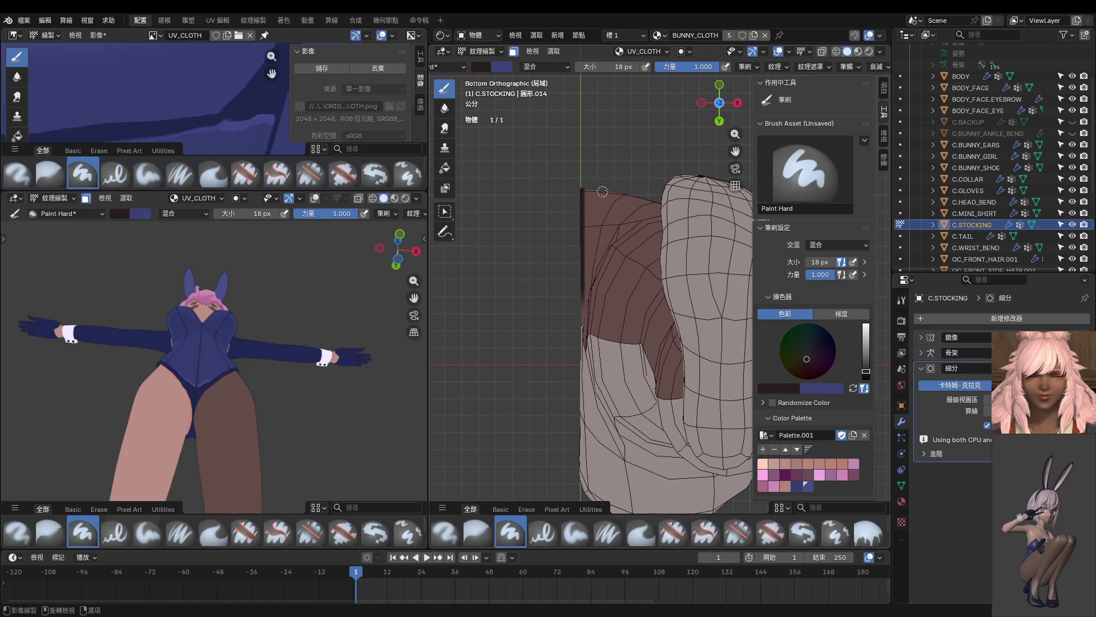
# Step: Draw a straight dark seam along the crotch underside edge, staying in texture painting
pyautogui.moveTo(580, 208); pyautogui.dragTo(581, 488)
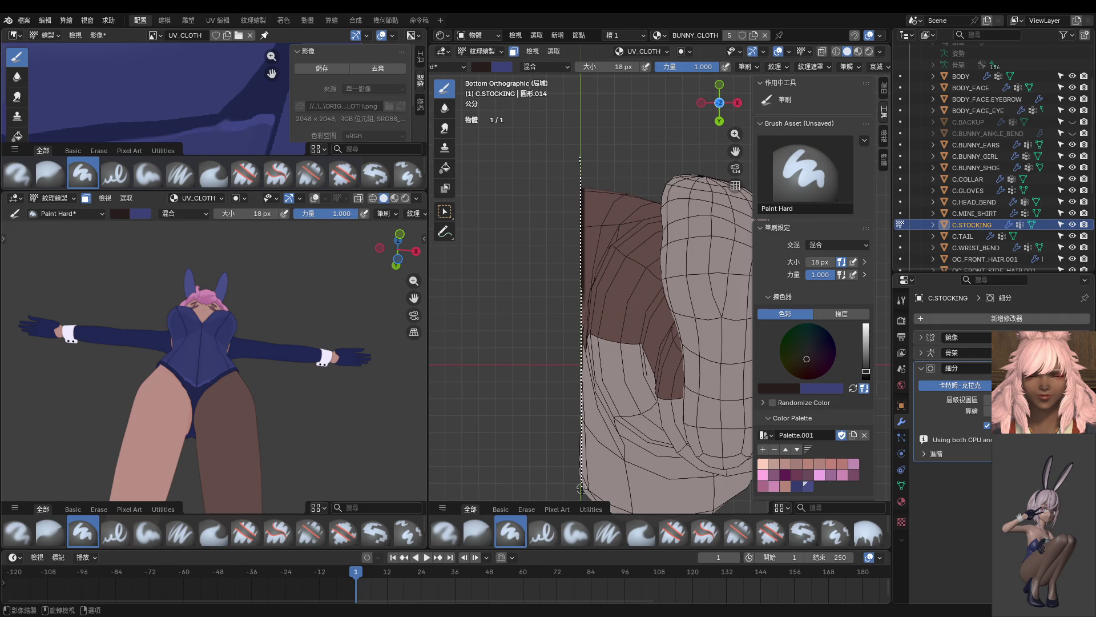
pyautogui.moveTo(581, 488); pyautogui.dragTo(581, 491)
pyautogui.keyDown('shift'); pyautogui.moveTo(580, 490); pyautogui.dragTo(609, 409, button='middle'); pyautogui.keyUp('shift')
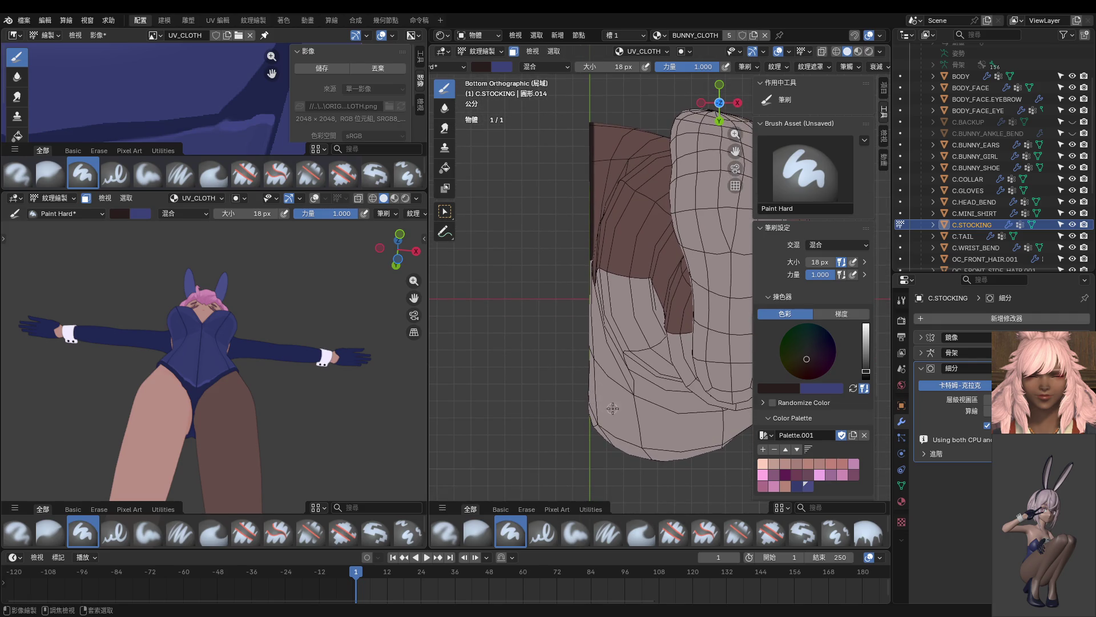
pyautogui.hotkey('ctrl', 'Tab')
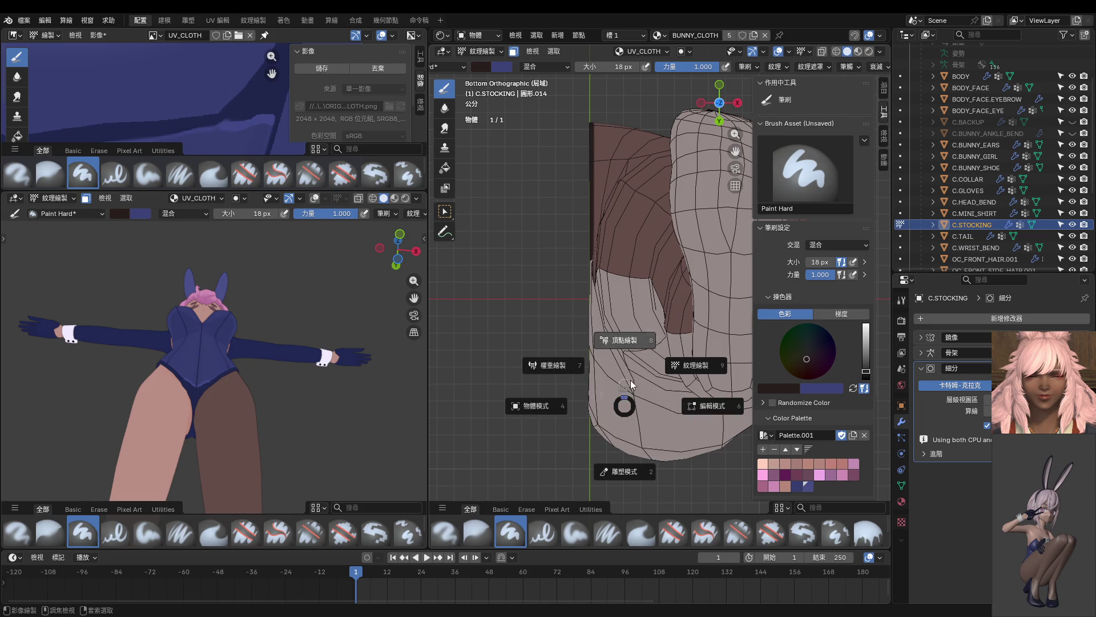
pyautogui.click(698, 365)
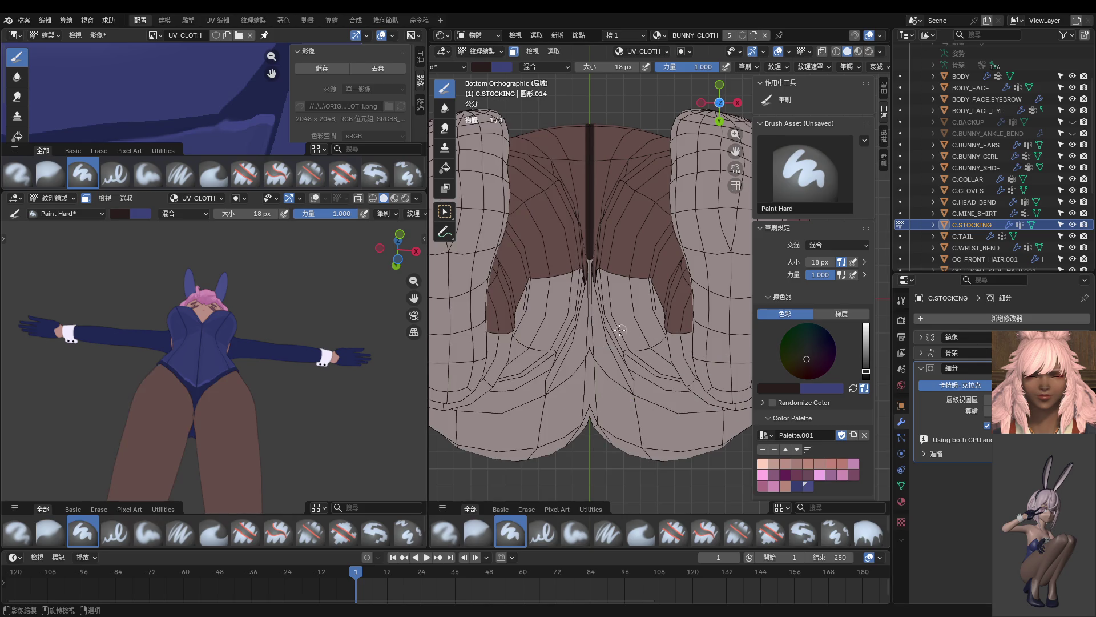
# Step: In Edit Mode clear the full selection and select one linked face island on the stocking front
pyautogui.press('Tab')
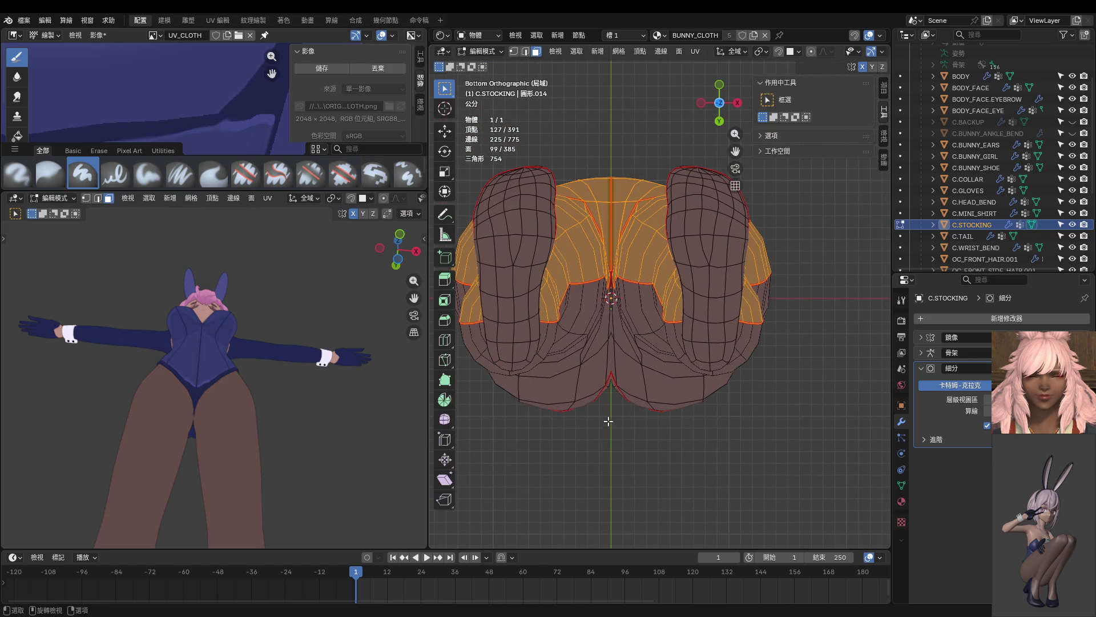
pyautogui.press('a')
pyautogui.moveTo(607, 424); pyautogui.dragTo(644, 296, button='middle')
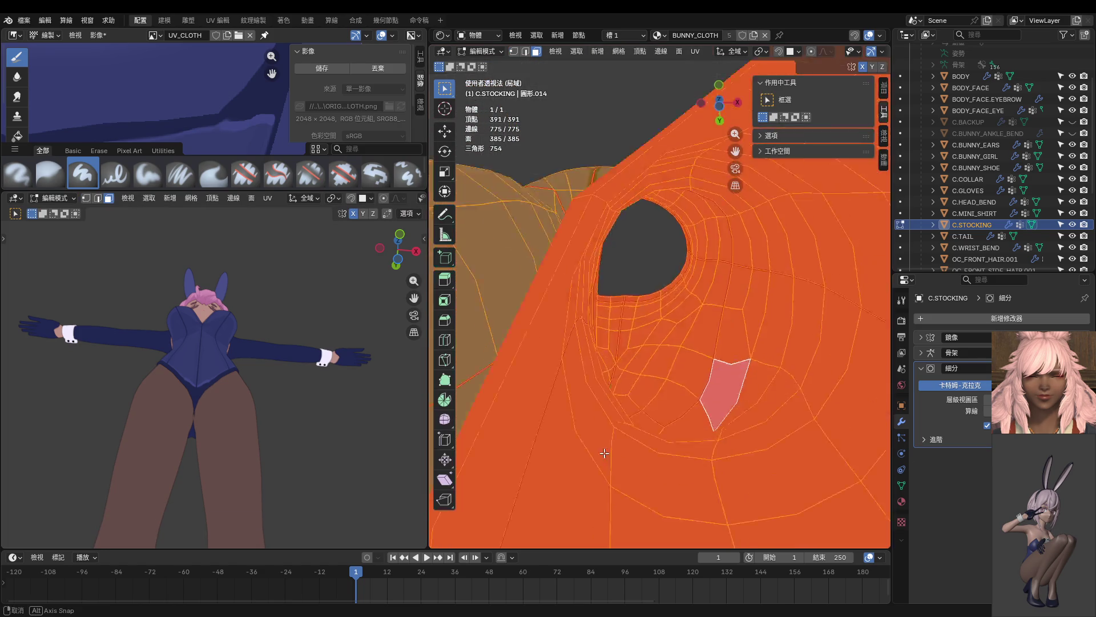
pyautogui.hotkey('alt', 'a')
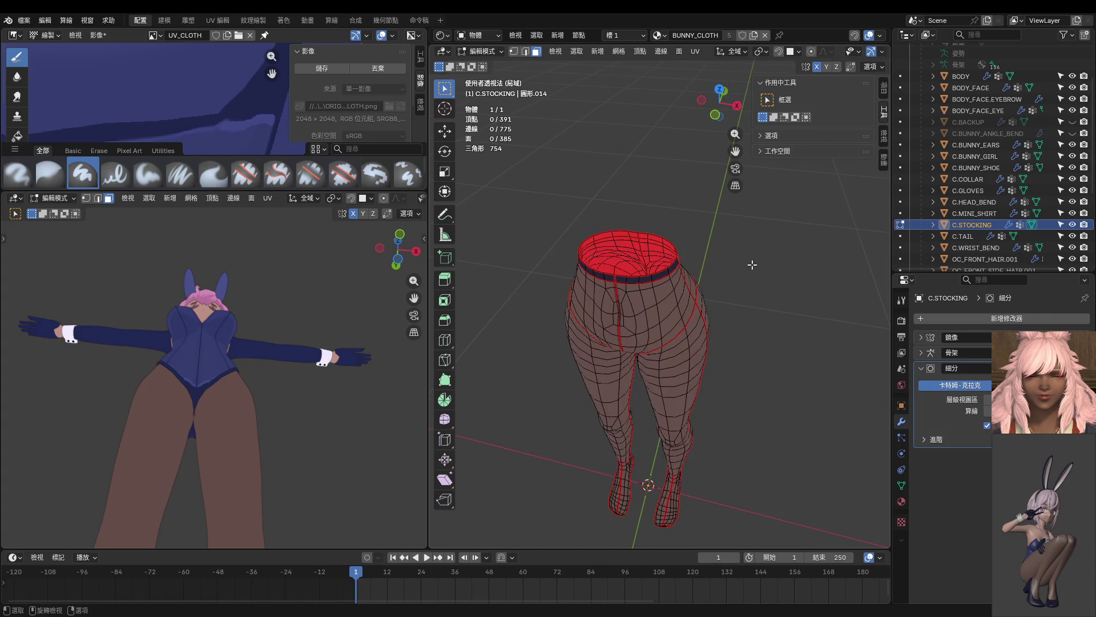
pyautogui.moveTo(709, 290); pyautogui.dragTo(716, 255, button='middle')
pyautogui.click(664, 312)
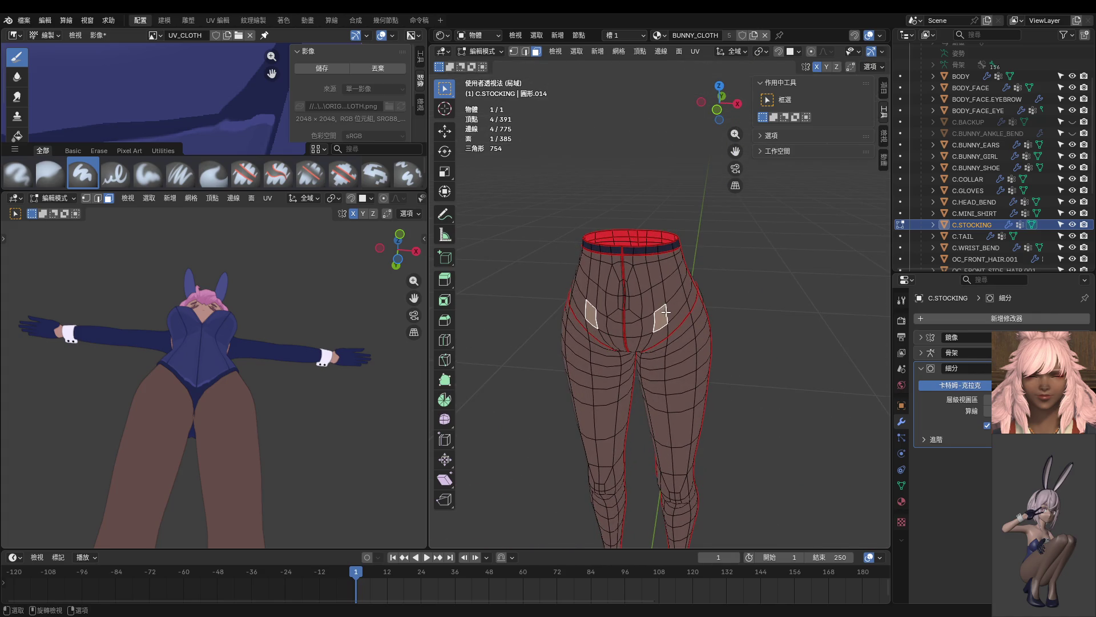
pyautogui.press('l')
pyautogui.moveTo(663, 312)
pyautogui.mouseDown(button='middle')
pyautogui.moveTo(532, 340)
pyautogui.moveTo(744, 368)
pyautogui.moveTo(826, 358)
pyautogui.mouseUp(button='middle')
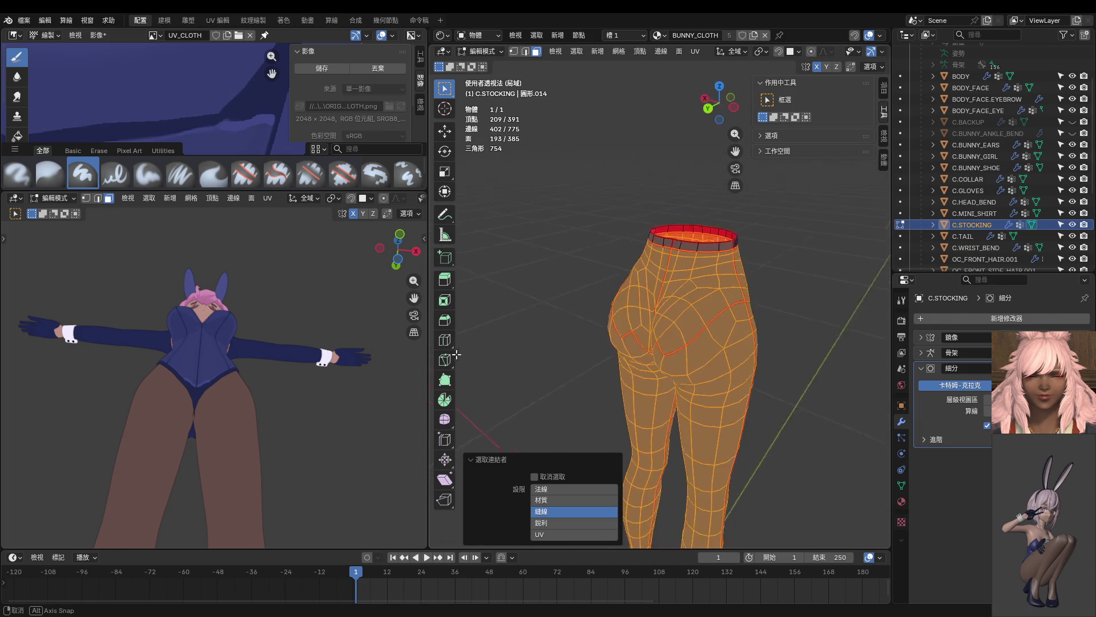
pyautogui.scroll(2, 679, 344)
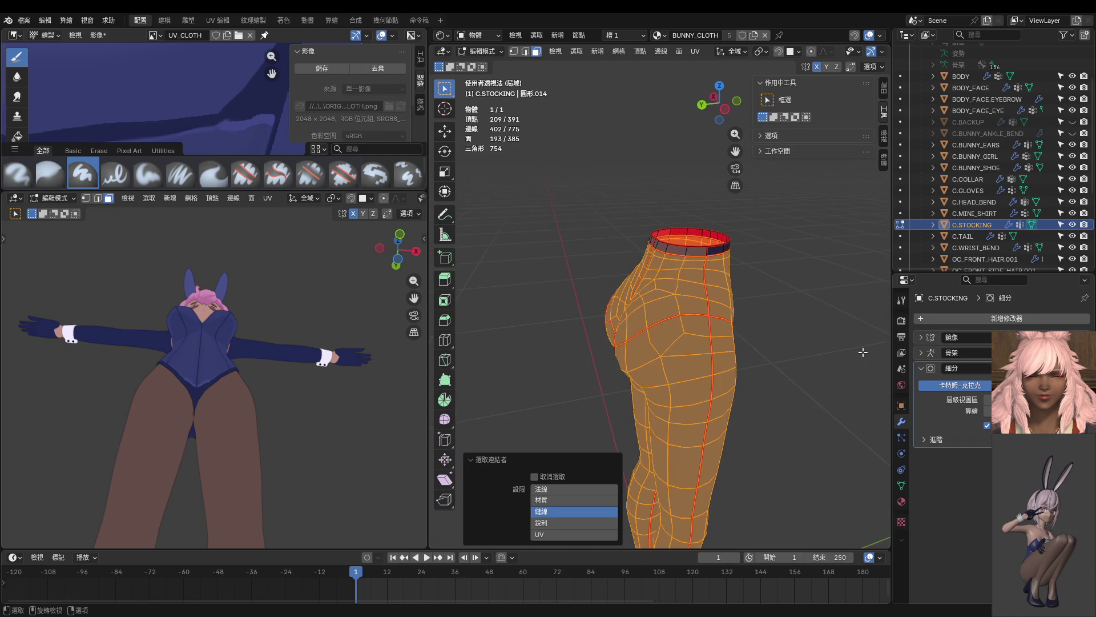
pyautogui.scroll(2, 679, 344)
pyautogui.scroll(2, 679, 344)
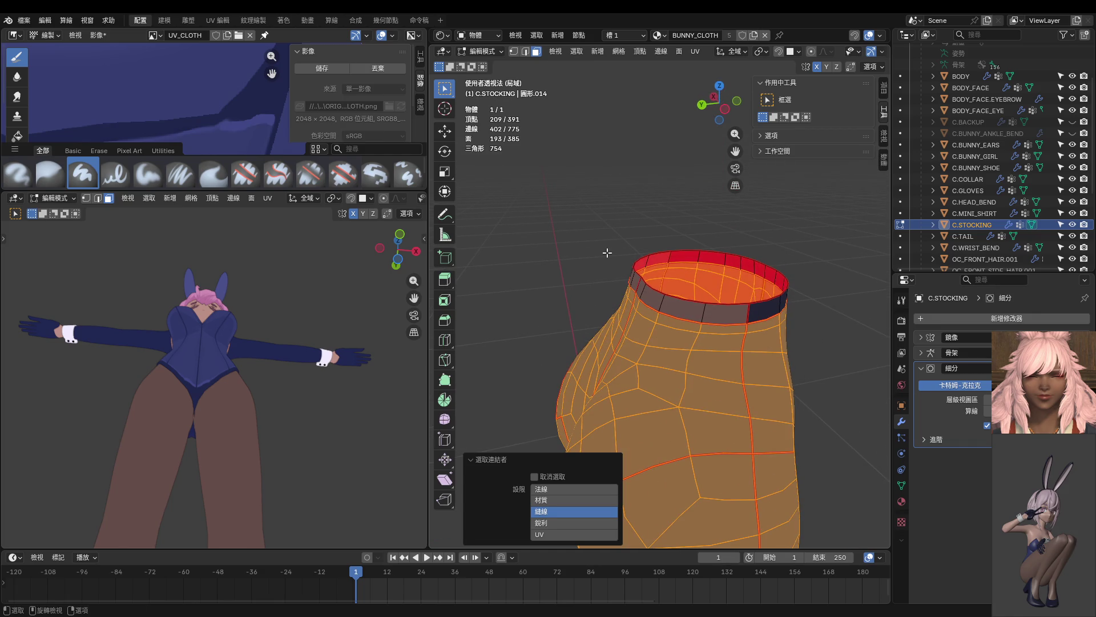
# Step: Select the linked top-left rim faces with L and switch to Texture Paint mode
pyautogui.click(607, 253)
pyautogui.press('l')
pyautogui.keyDown('shift'); pyautogui.moveTo(728, 337); pyautogui.dragTo(681, 337, button='middle'); pyautogui.keyUp('shift')
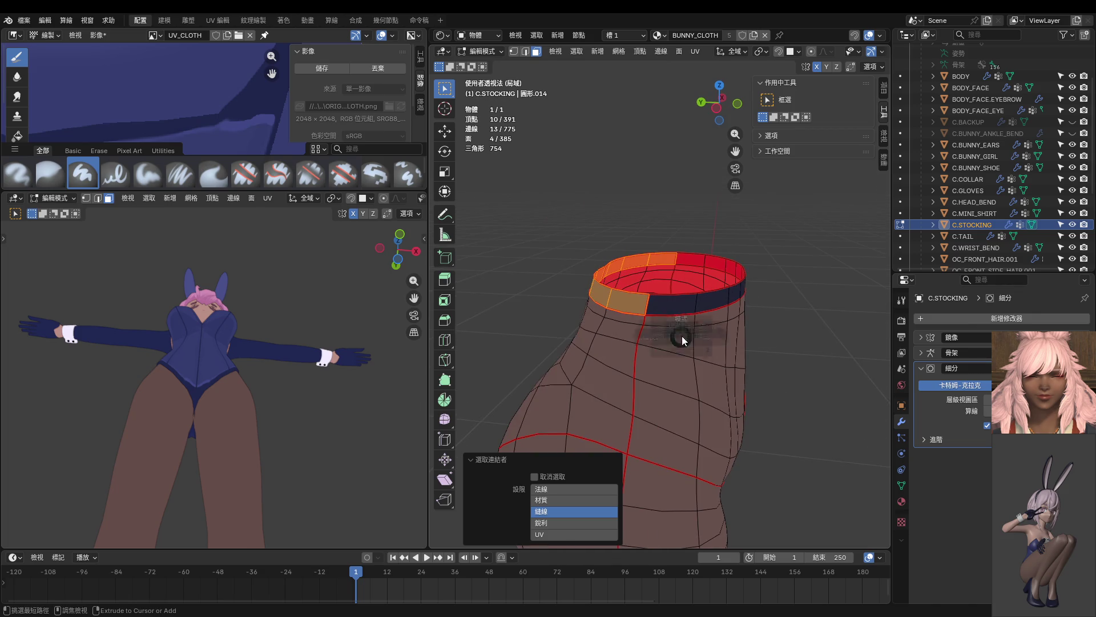
pyautogui.hotkey('ctrl', 'Tab')
pyautogui.click(736, 324)
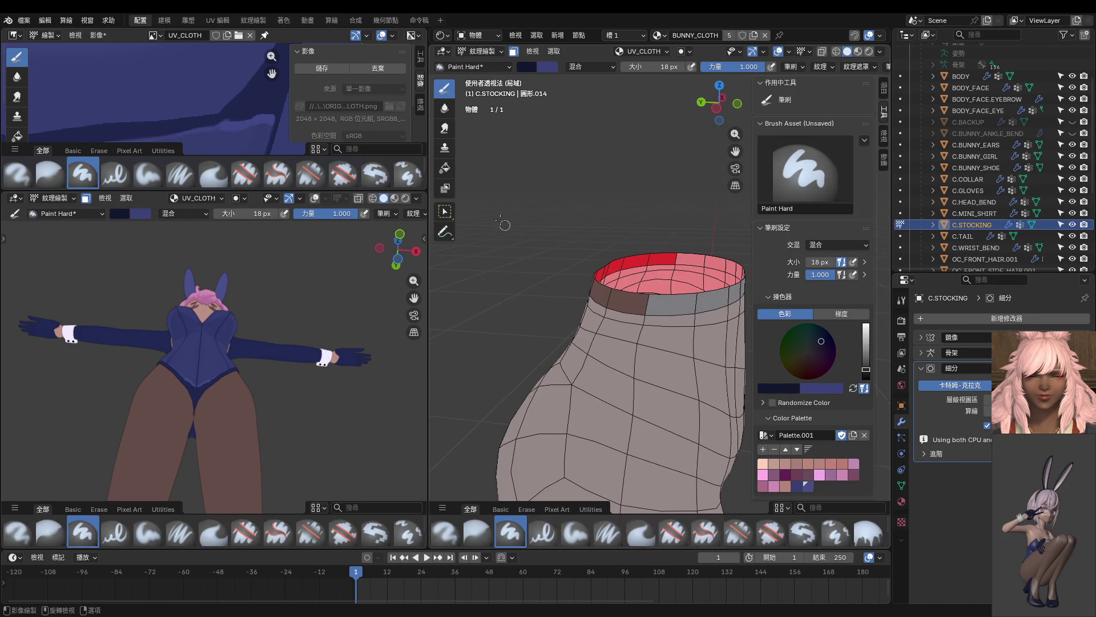
# Step: Fill the waistband rim band solid dark navy with the Fill tool, then leave to Object Mode
pyautogui.click(445, 167)
pyautogui.click(606, 297)
pyautogui.moveTo(607, 298); pyautogui.dragTo(683, 256, button='middle')
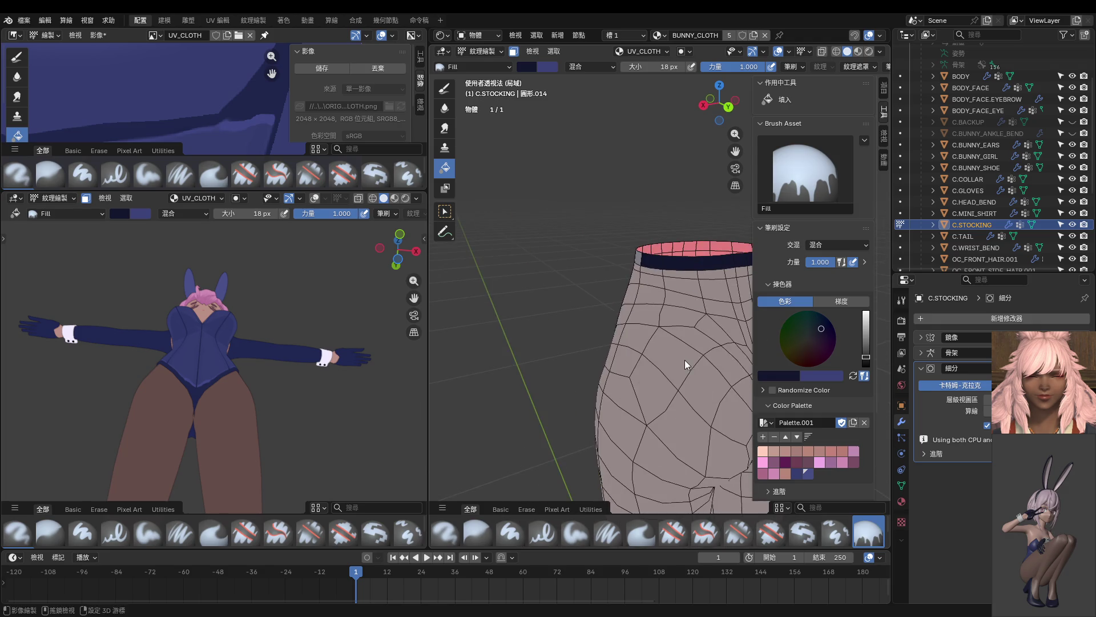
pyautogui.hotkey('ctrl', 'Tab')
pyautogui.click(591, 286)
# Step: Re-enter Edit Mode and select the stocking's leg regions bounded by seams with L
pyautogui.moveTo(590, 286)
pyautogui.mouseDown(button='middle')
pyautogui.moveTo(721, 288)
pyautogui.moveTo(527, 314)
pyautogui.moveTo(705, 328)
pyautogui.mouseUp(button='middle')
pyautogui.scroll(2, 705, 327)
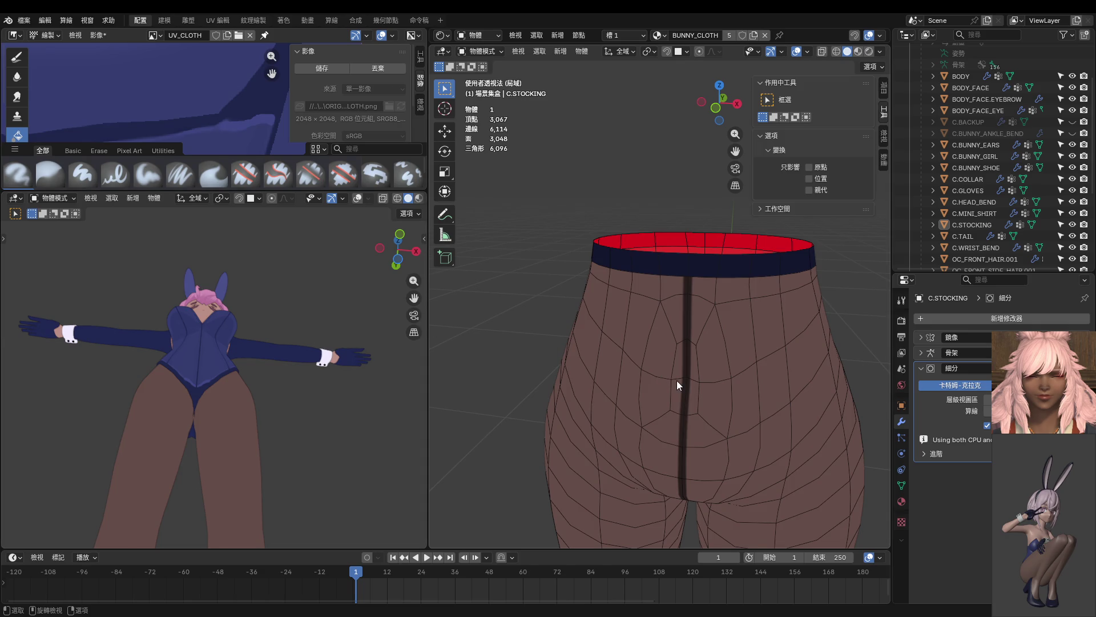
pyautogui.moveTo(710, 390); pyautogui.dragTo(716, 360, button='middle')
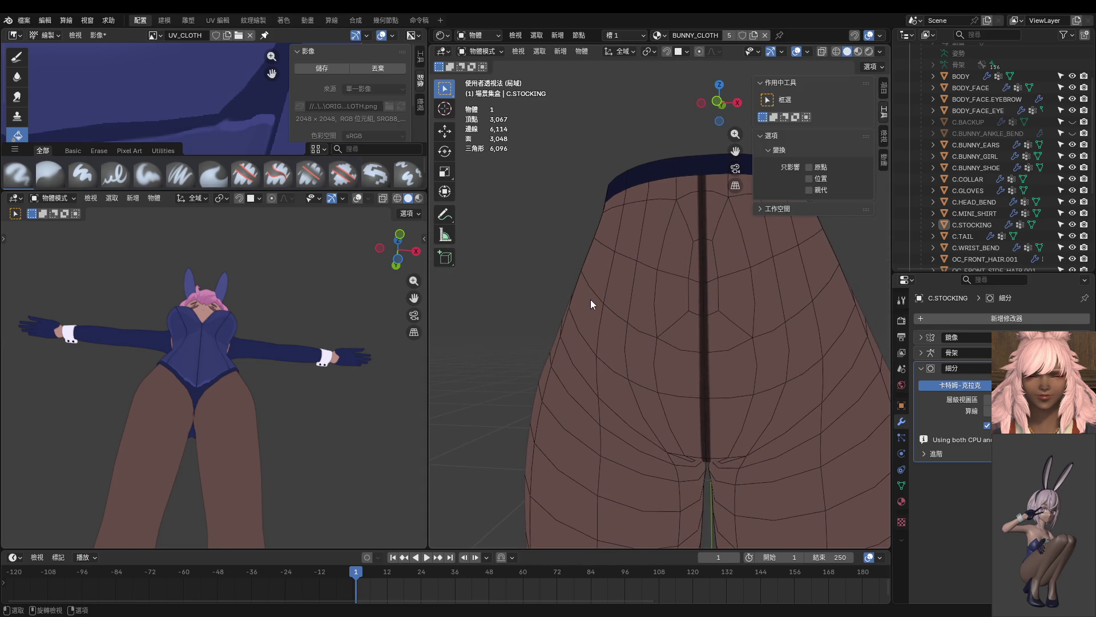
pyautogui.hotkey('ctrl', 'Tab')
pyautogui.click(683, 347)
pyautogui.moveTo(548, 326)
pyautogui.mouseDown(button='middle')
pyautogui.moveTo(604, 327)
pyautogui.moveTo(627, 384)
pyautogui.moveTo(702, 404)
pyautogui.mouseUp(button='middle')
pyautogui.press('l')
pyautogui.press('l')
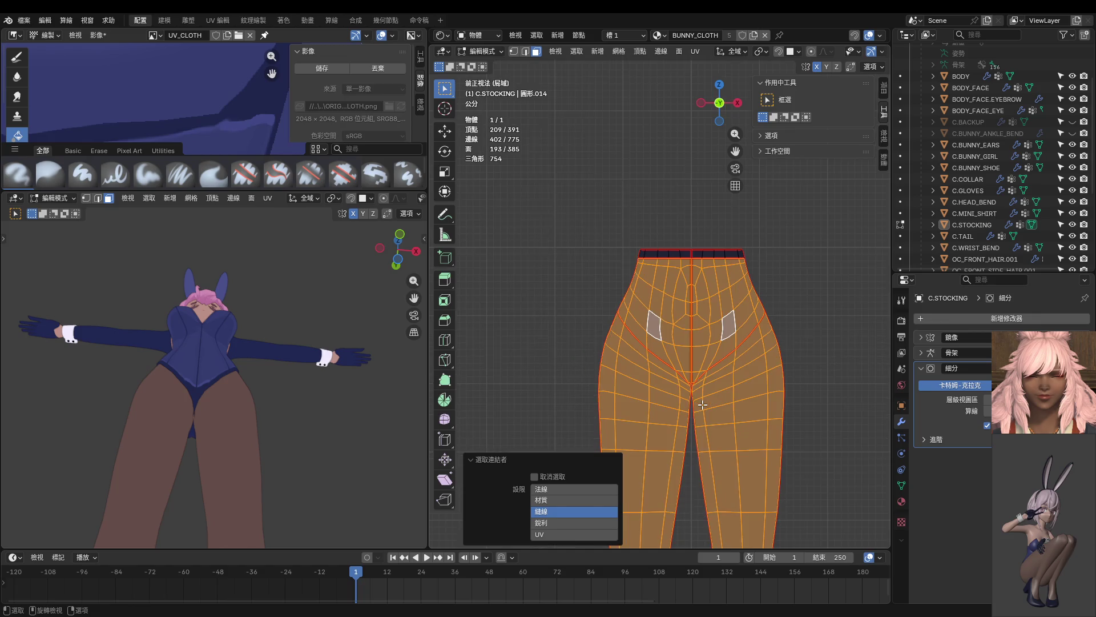
# Step: Switch back to Texture Paint and sample the dark seam colour for the draw brush
pyautogui.hotkey('ctrl', 'Tab')
pyautogui.click(840, 319)
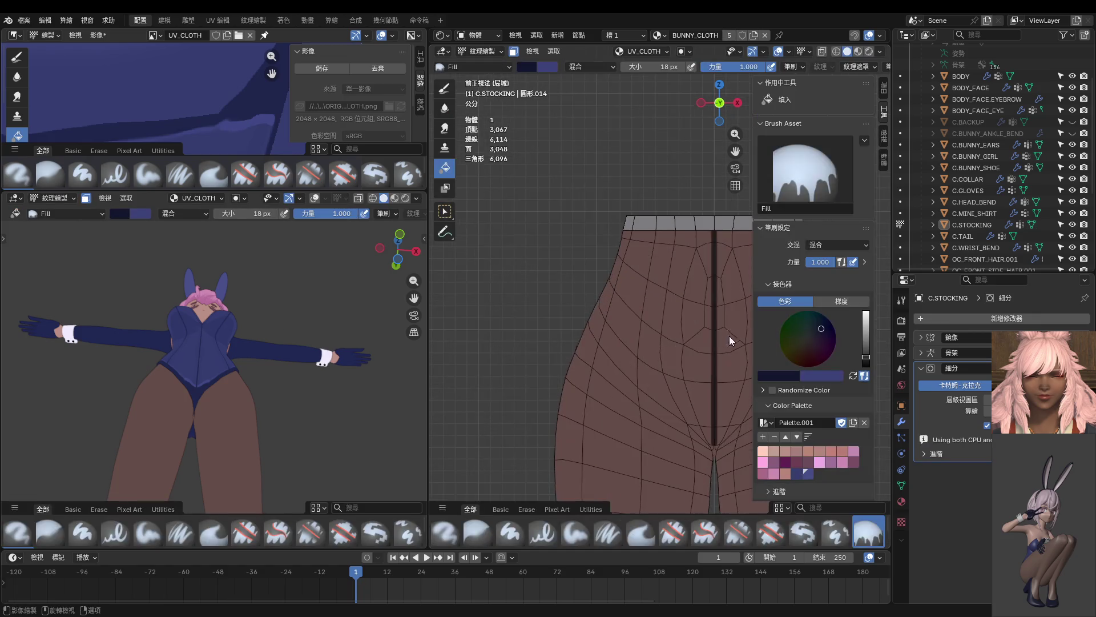
pyautogui.scroll(3, 643, 277)
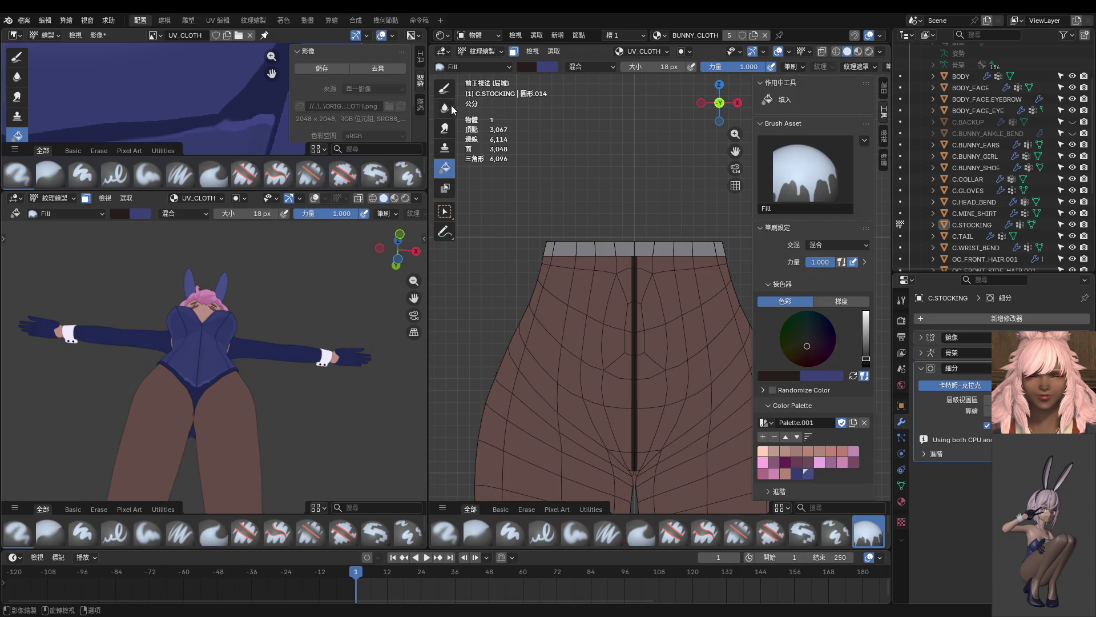
pyautogui.click(444, 88)
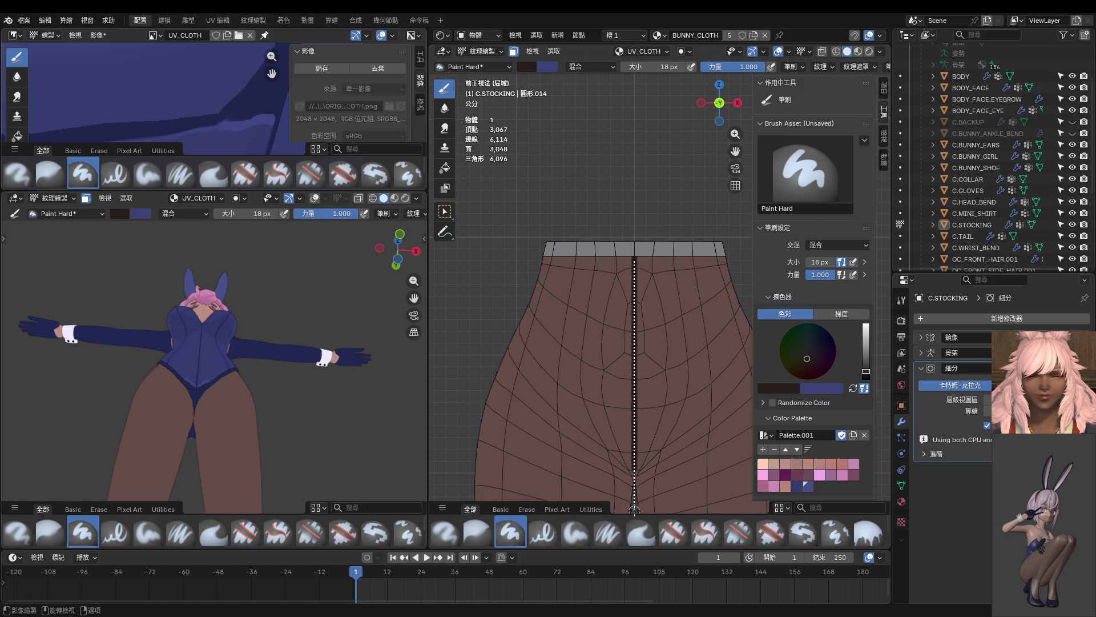
# Step: Draw a straight dark line from the waistband to the crotch, undoing and redrawing it once
pyautogui.moveTo(633, 509); pyautogui.dragTo(633, 497)
pyautogui.scroll(-3, 633, 253)
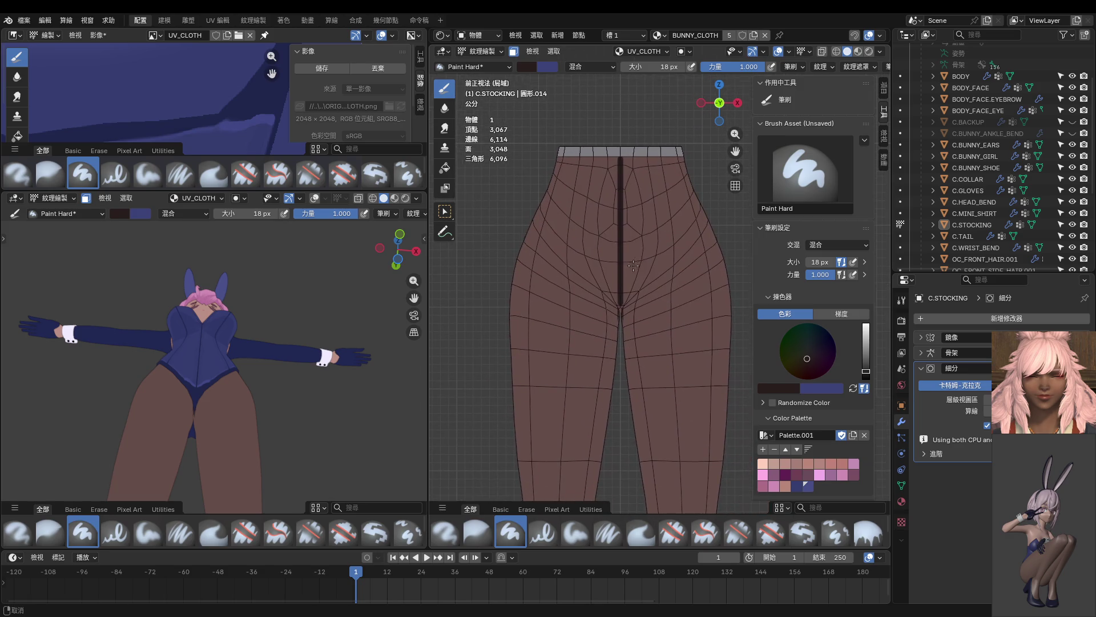
pyautogui.keyDown('shift'); pyautogui.scroll(1, 632, 232); pyautogui.keyUp('shift')
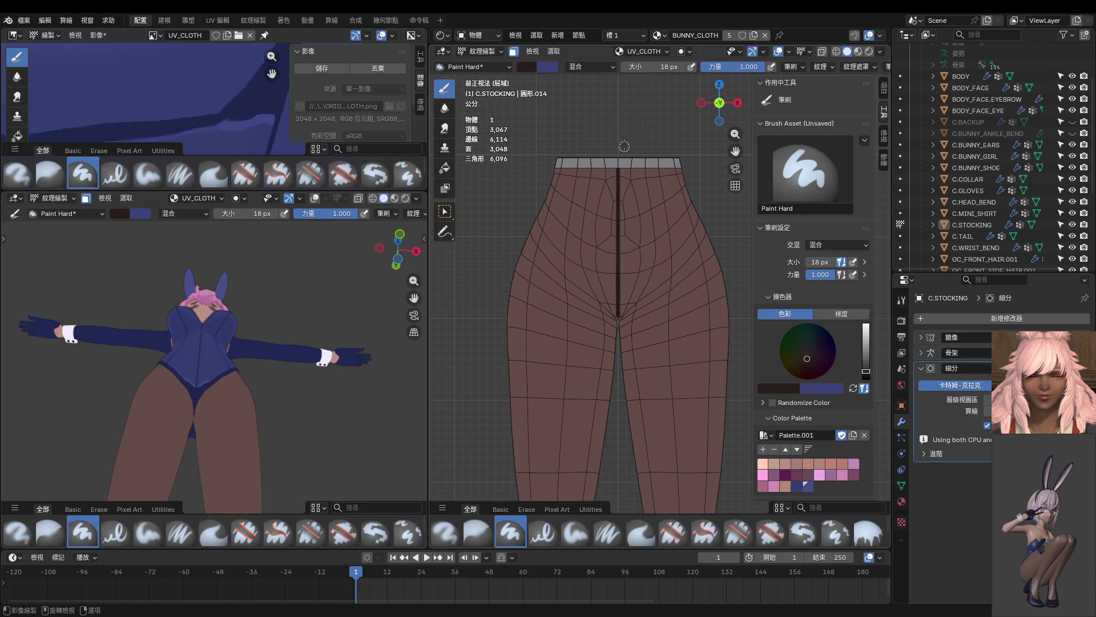
pyautogui.hotkey('ctrl', 'z')
pyautogui.moveTo(618, 165); pyautogui.dragTo(617, 405)
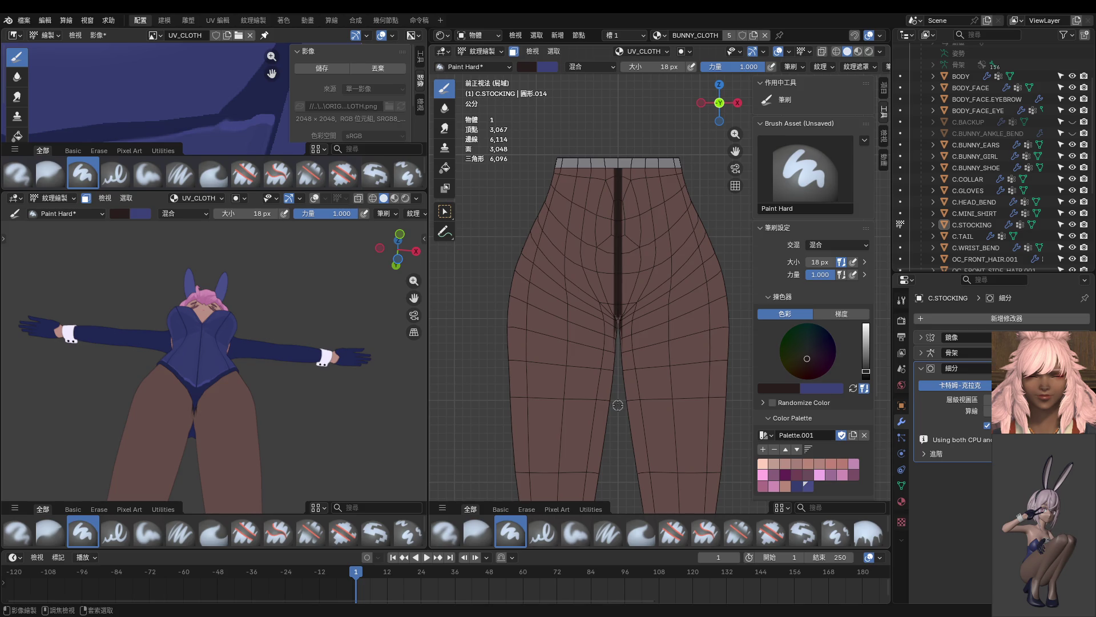
pyautogui.scroll(4, 616, 400)
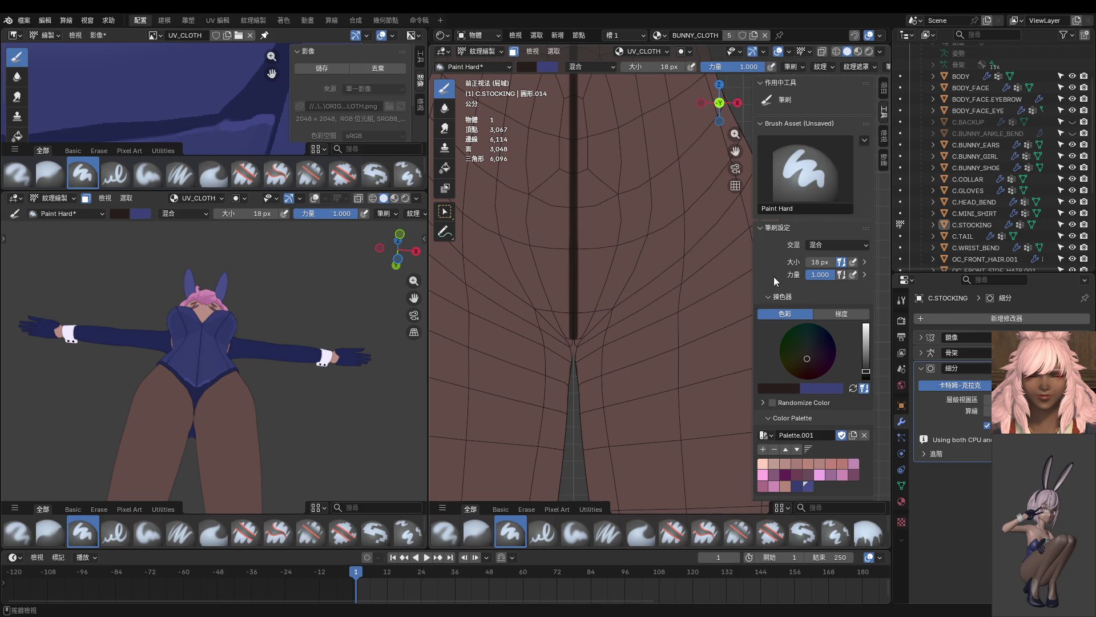
# Step: Disable the Mirror modifier in viewport and, from below, paint a straight dark stroke down the stocking edge
pyautogui.click(1040, 337)
pyautogui.press('ctrl+KP_1')
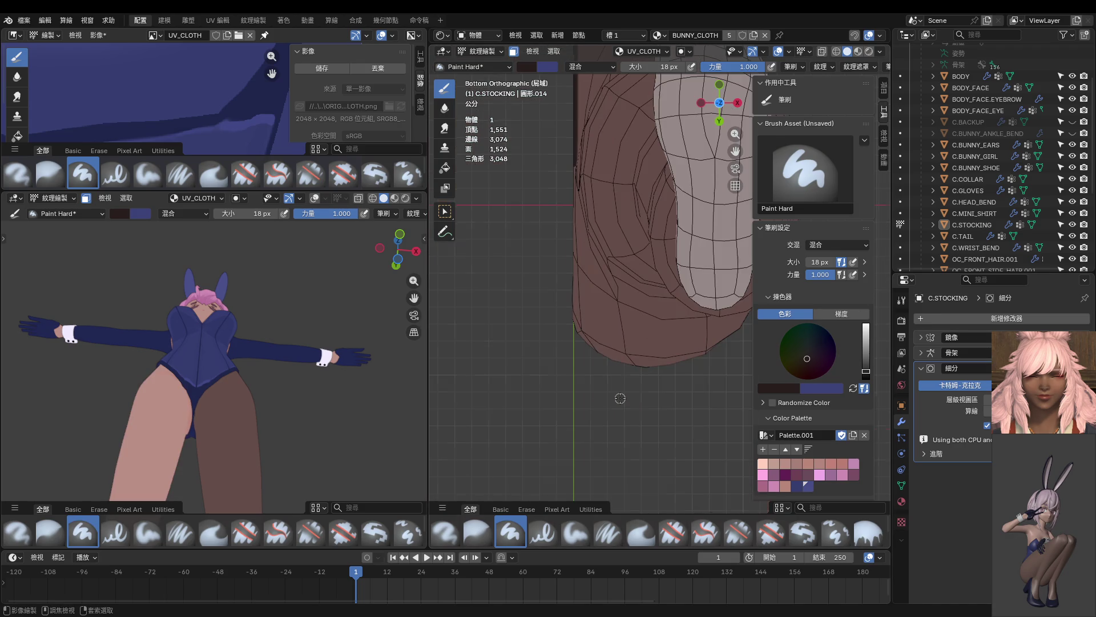
pyautogui.scroll(-4, 604, 364)
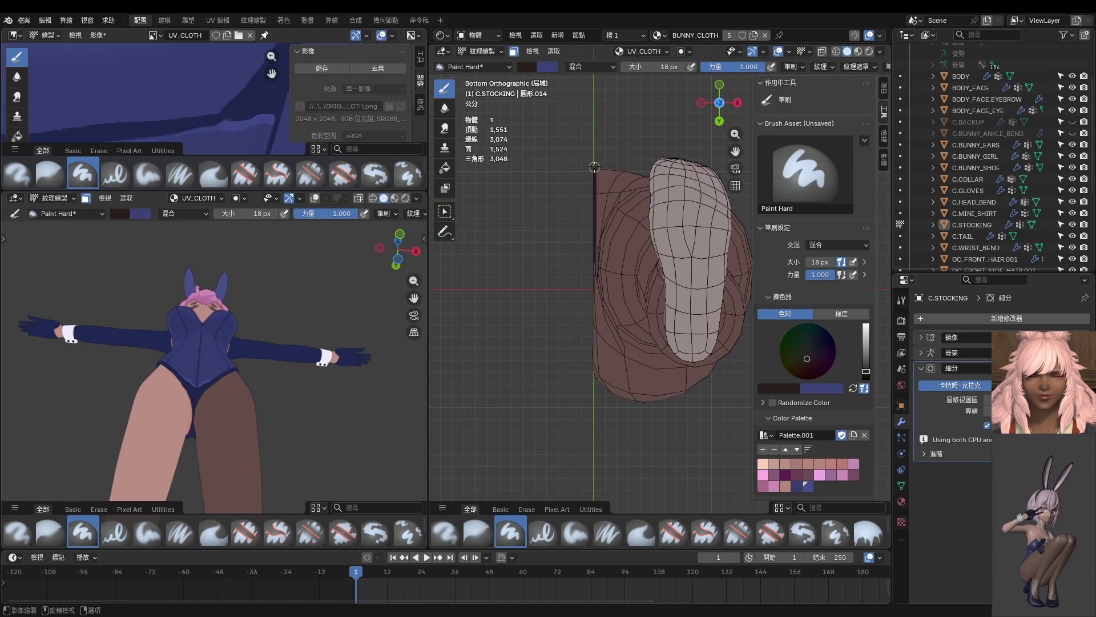
pyautogui.scroll(3, 595, 167)
pyautogui.scroll(-1, 583, 163)
pyautogui.scroll(1, 576, 159)
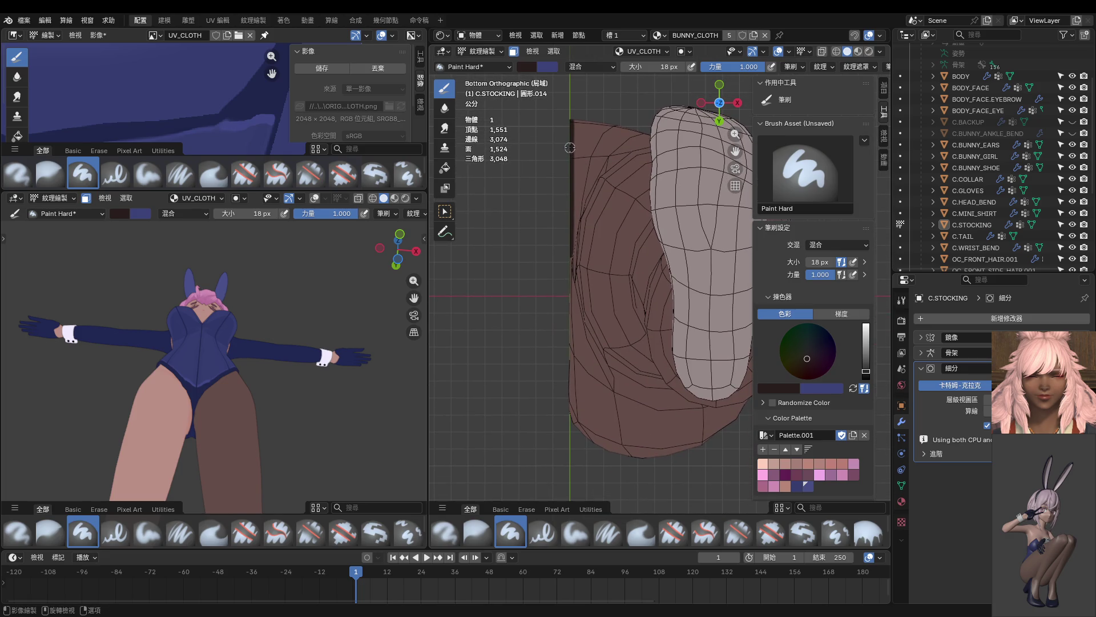
pyautogui.moveTo(569, 147); pyautogui.dragTo(571, 493)
pyautogui.moveTo(570, 490)
pyautogui.mouseDown(button='middle')
pyautogui.moveTo(709, 484)
pyautogui.moveTo(601, 439)
pyautogui.moveTo(617, 451)
pyautogui.mouseUp(button='middle')
# Step: In Edit Mode deselect the old faces, reselect the leg islands with L, and return to Texture Paint
pyautogui.moveTo(633, 456)
pyautogui.mouseDown(button='middle')
pyautogui.moveTo(592, 448)
pyautogui.moveTo(626, 455)
pyautogui.moveTo(592, 457)
pyautogui.moveTo(641, 458)
pyautogui.mouseUp(button='middle')
pyautogui.keyDown('ctrl'); pyautogui.click(592, 448); pyautogui.keyUp('ctrl')
pyautogui.keyDown('ctrl'); pyautogui.click(627, 455); pyautogui.keyUp('ctrl')
pyautogui.keyDown('ctrl'); pyautogui.click(624, 456); pyautogui.keyUp('ctrl')
pyautogui.hotkey('ctrl', 'Tab')
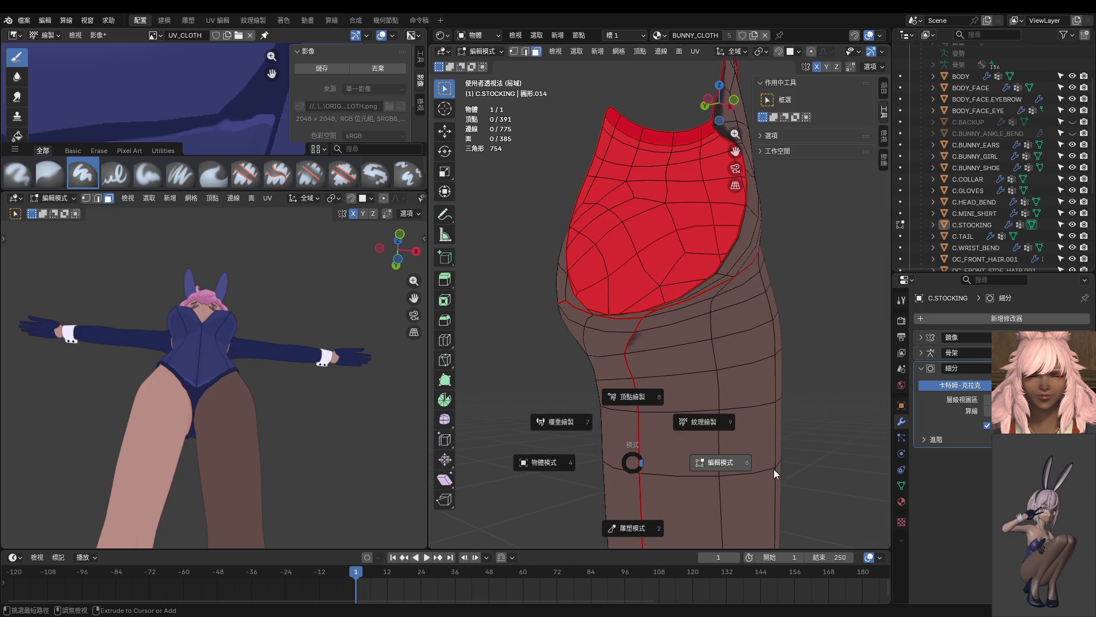
pyautogui.click(719, 447)
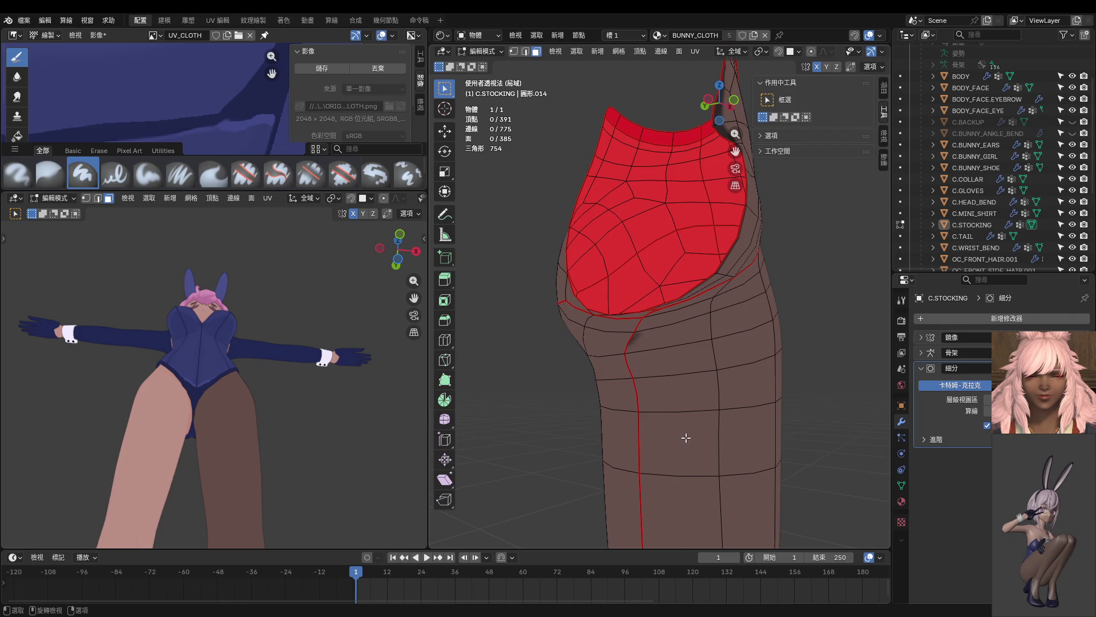
pyautogui.press('l')
pyautogui.press('l')
pyautogui.press('l')
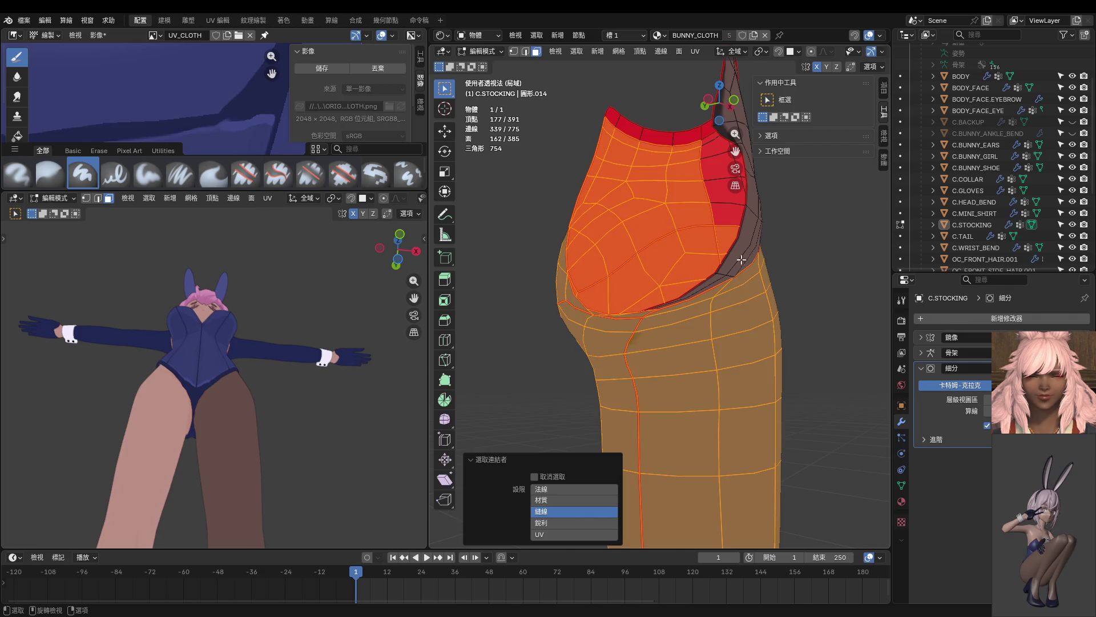
pyautogui.press('l')
pyautogui.press('l')
pyautogui.hotkey('ctrl', 'Tab')
pyautogui.click(710, 279)
pyautogui.moveTo(709, 280); pyautogui.dragTo(576, 316, button='middle')
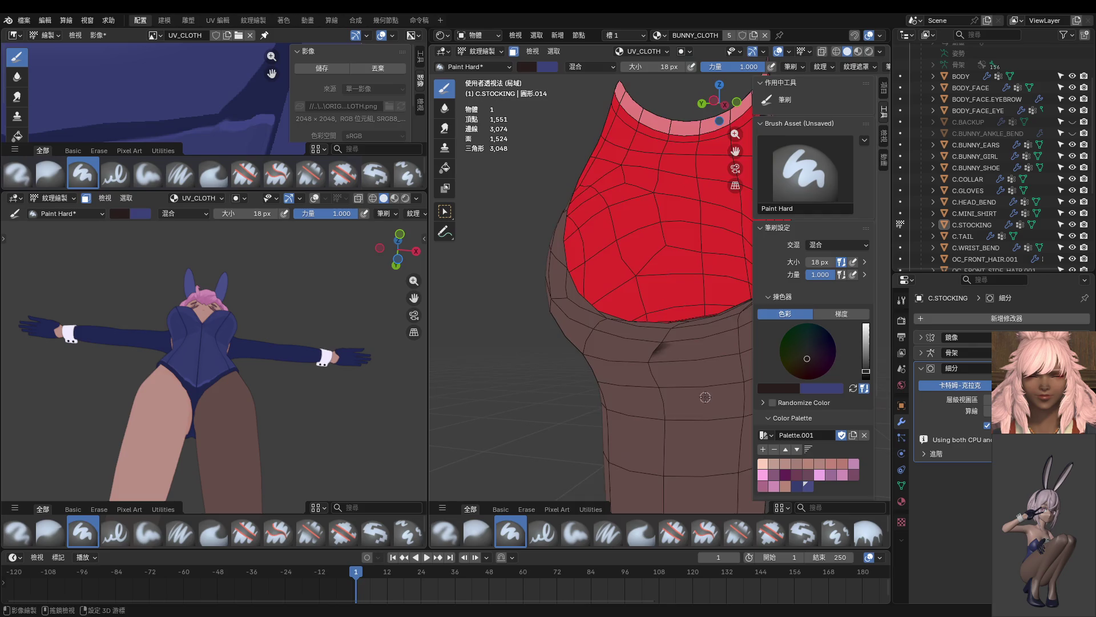
# Step: Resize the brush to 66 px and sample a dark colour from the stocking's back
pyautogui.press('f')
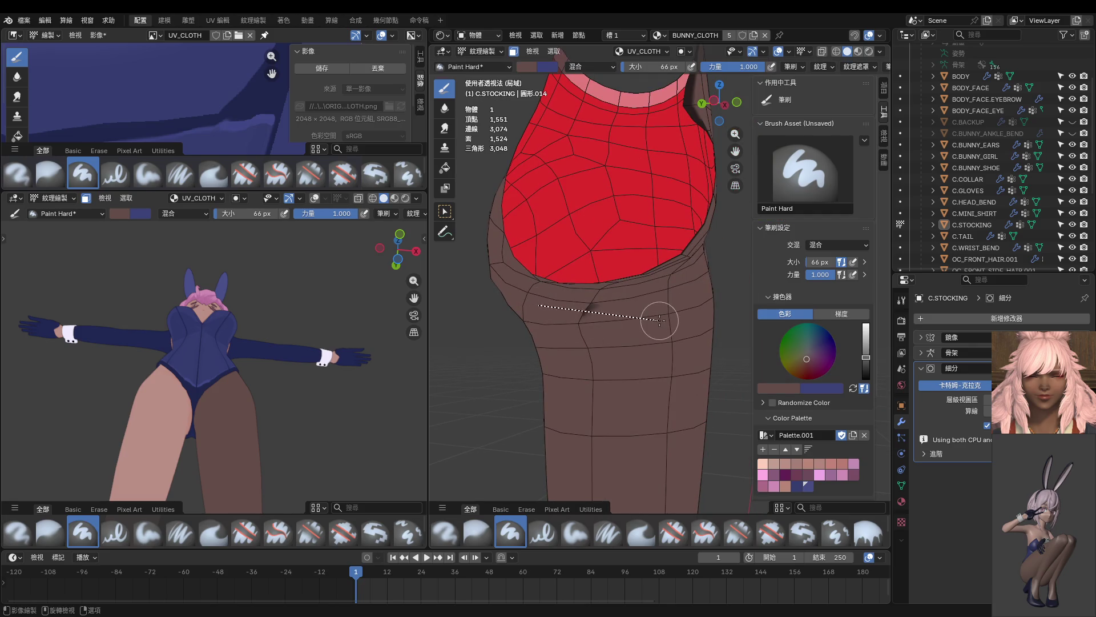
pyautogui.moveTo(656, 316); pyautogui.dragTo(651, 318, button='middle')
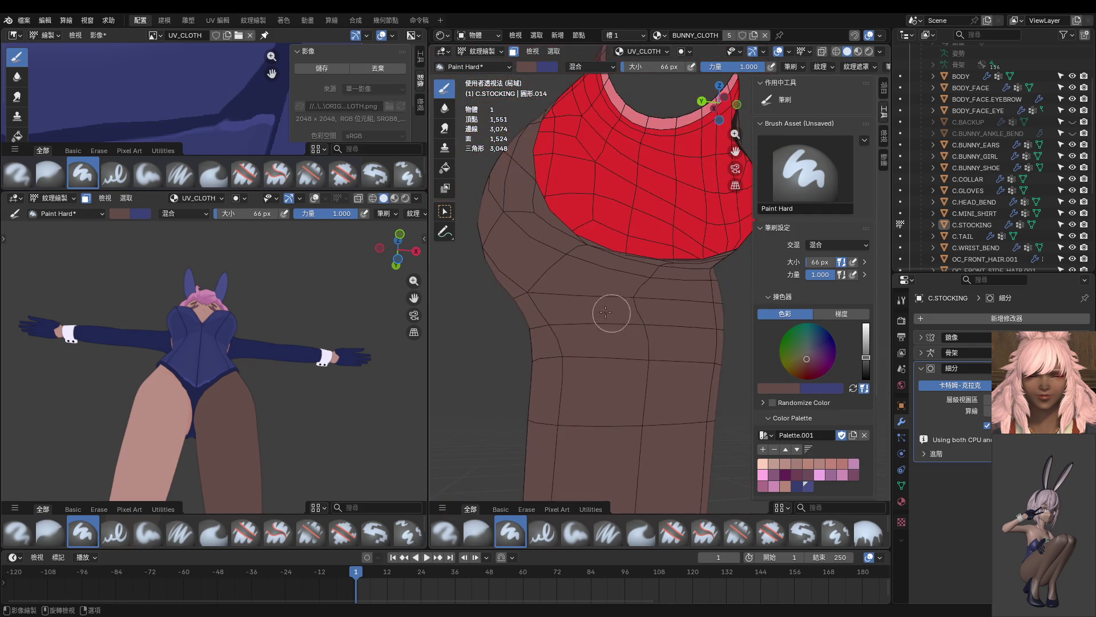
pyautogui.moveTo(651, 317); pyautogui.dragTo(533, 373, button='middle')
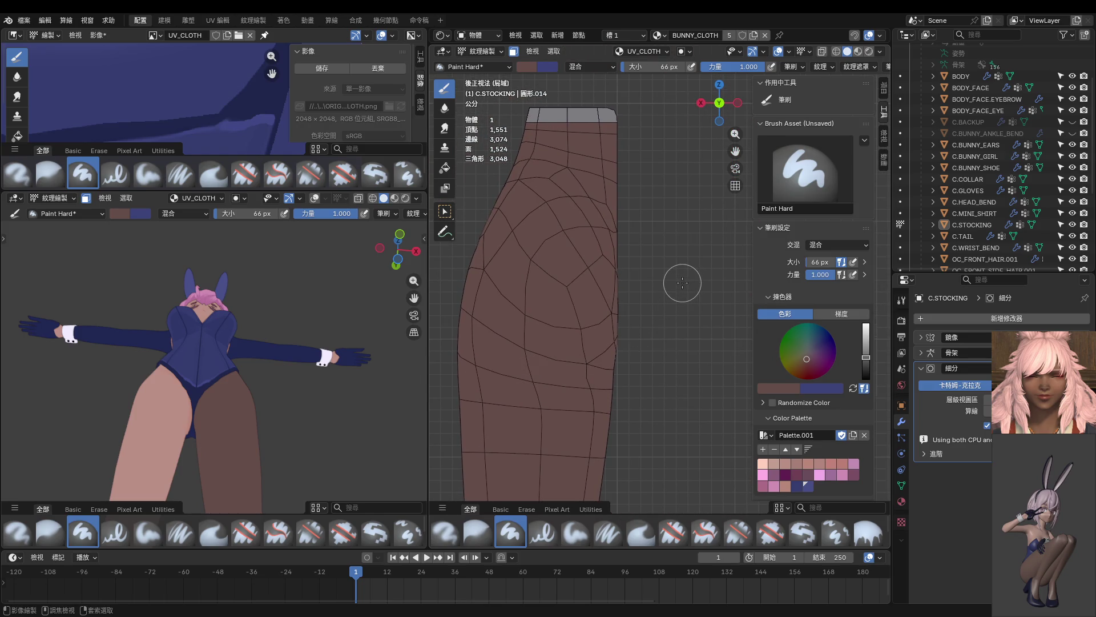
pyautogui.moveTo(682, 282); pyautogui.dragTo(709, 189, button='middle')
pyautogui.press('s')
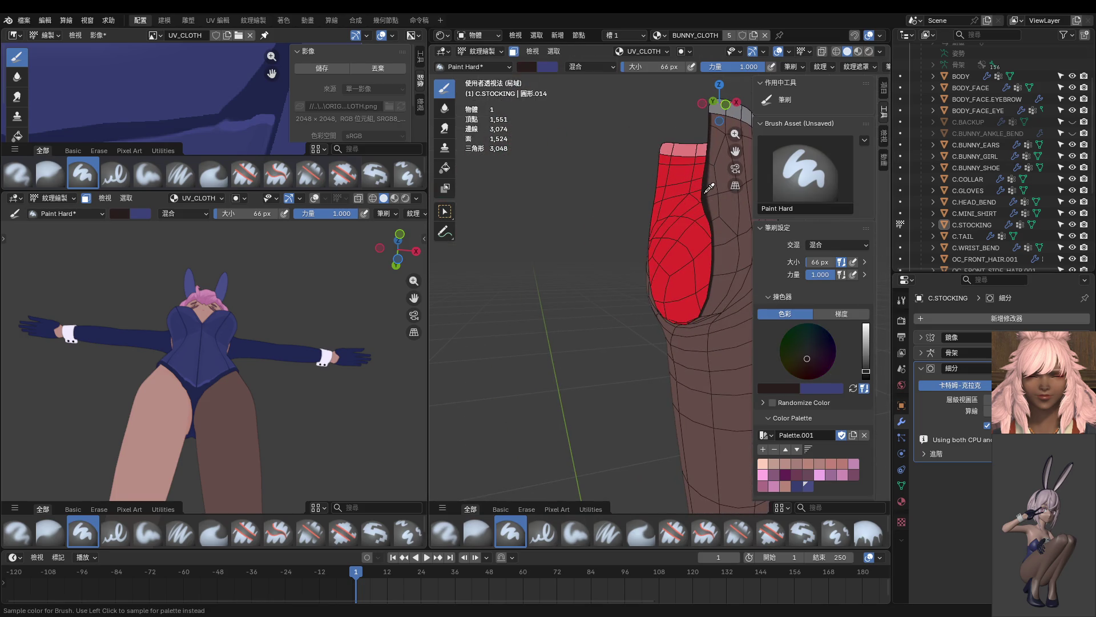
pyautogui.moveTo(641, 257); pyautogui.dragTo(721, 275, button='middle')
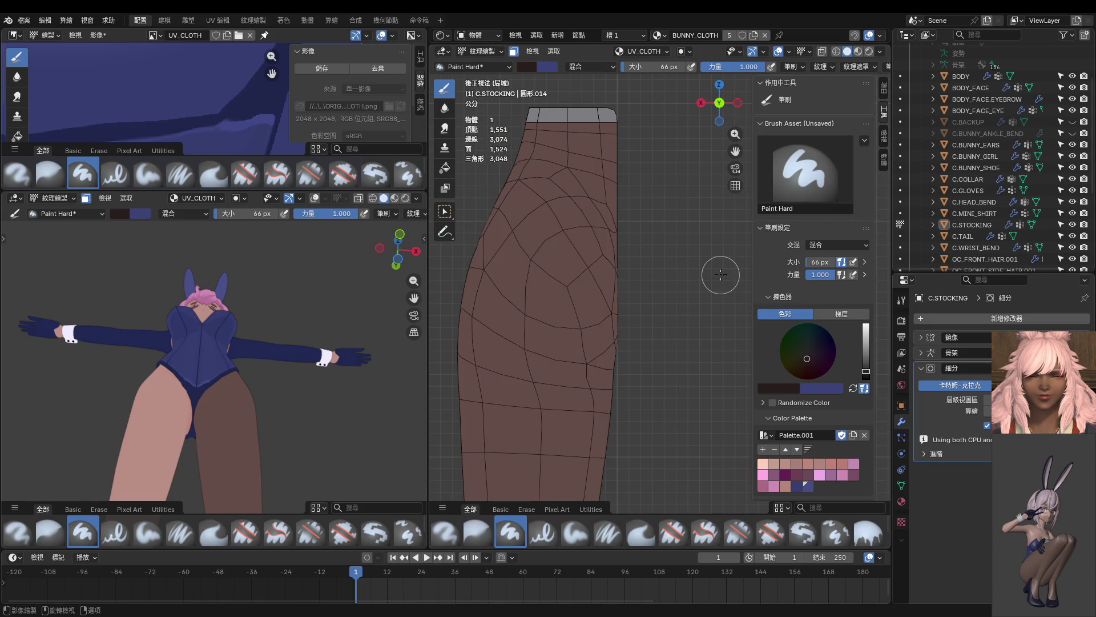
pyautogui.scroll(2, 690, 214)
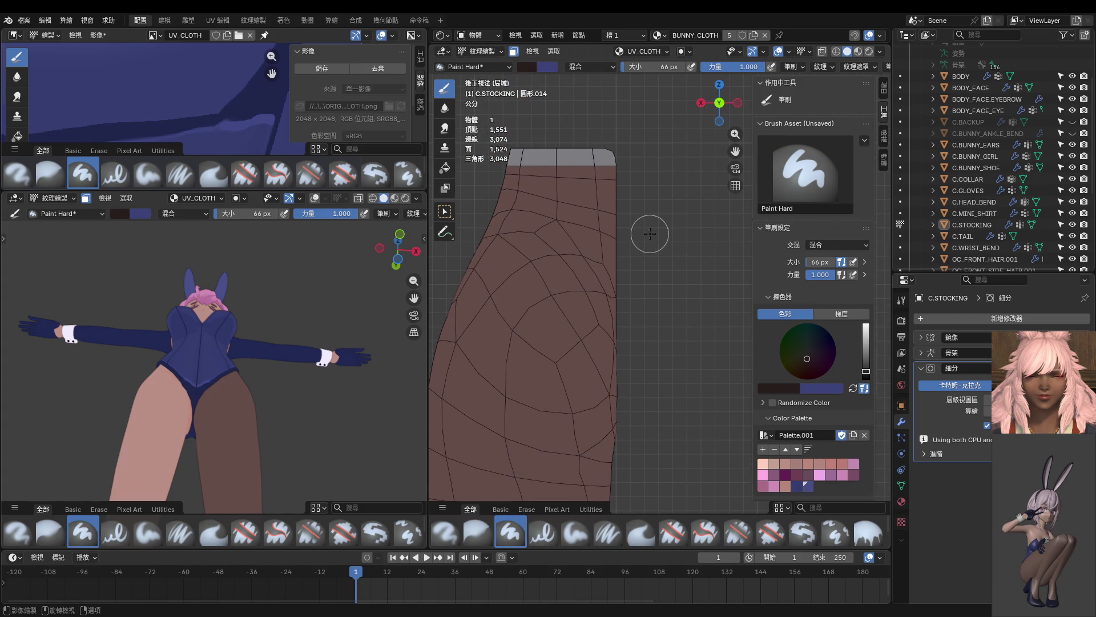
# Step: Shrink the brush to 14 px and paint a straight dark streak down the stocking's inner edge
pyautogui.press('f')
pyautogui.click(645, 210)
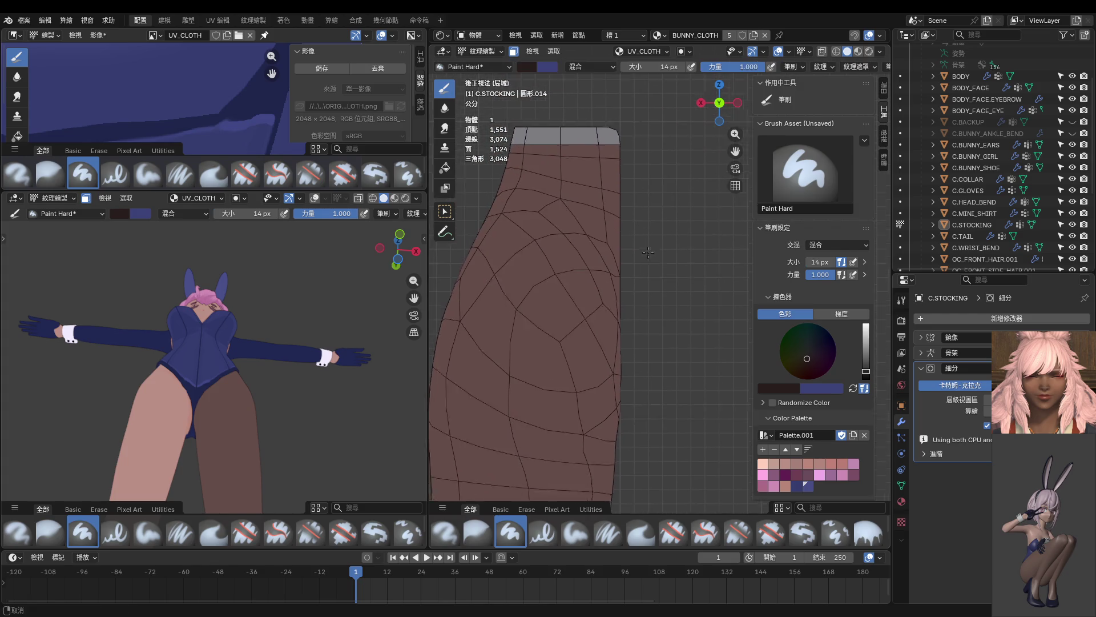
pyautogui.moveTo(644, 209); pyautogui.dragTo(652, 214, button='middle')
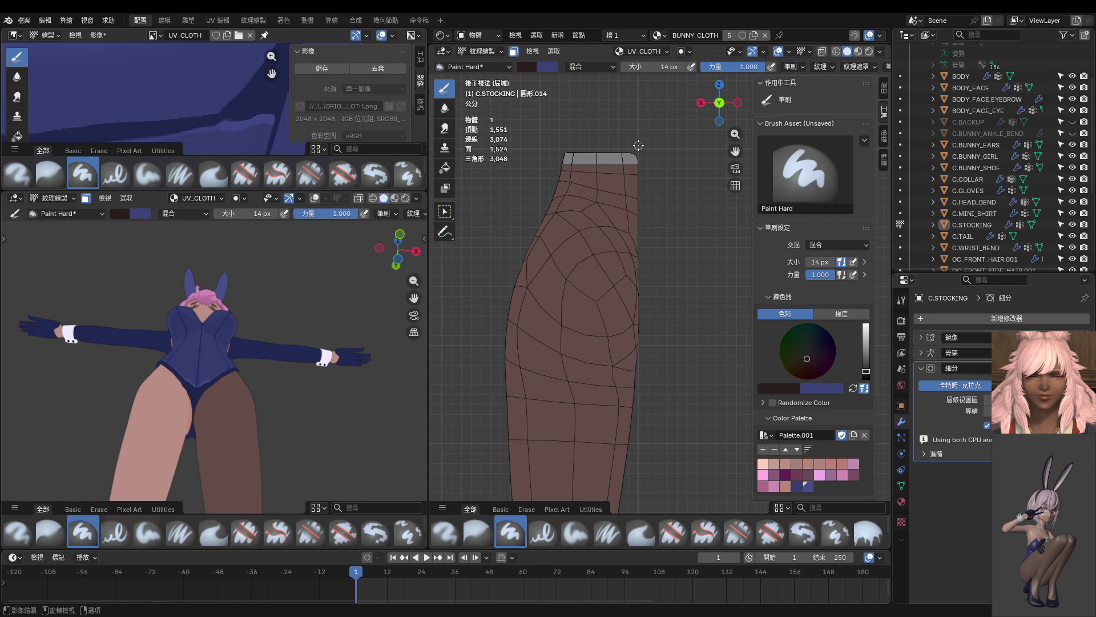
pyautogui.moveTo(640, 247); pyautogui.dragTo(638, 452)
pyautogui.moveTo(639, 452); pyautogui.dragTo(638, 452)
pyautogui.moveTo(637, 452); pyautogui.dragTo(566, 400, button='middle')
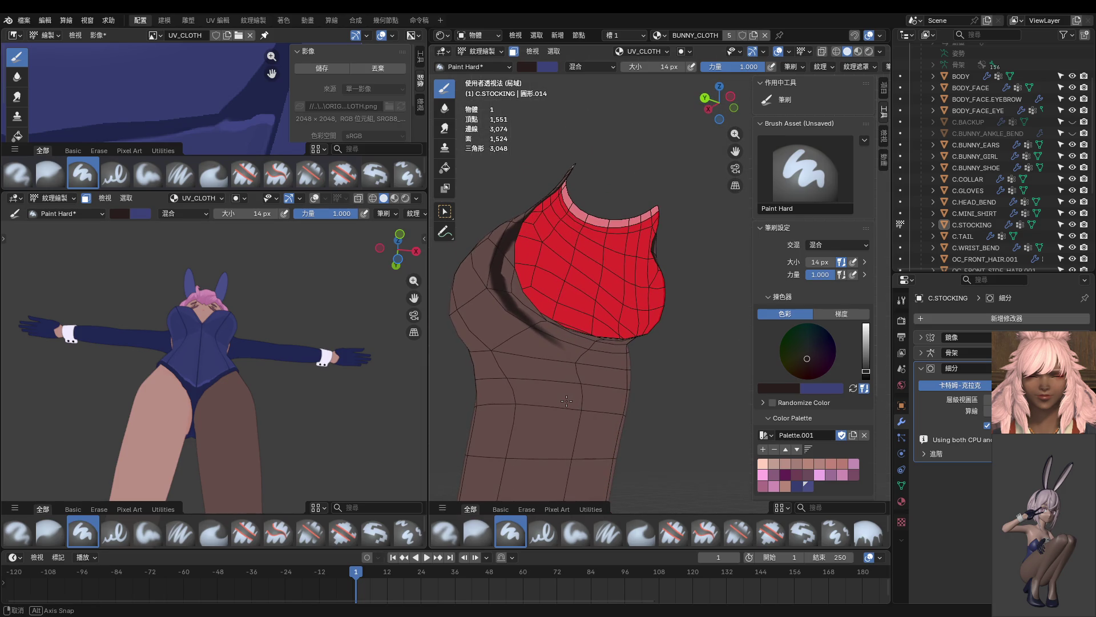
pyautogui.moveTo(566, 401)
pyautogui.mouseDown(button='middle')
pyautogui.moveTo(586, 412)
pyautogui.moveTo(646, 382)
pyautogui.mouseUp(button='middle')
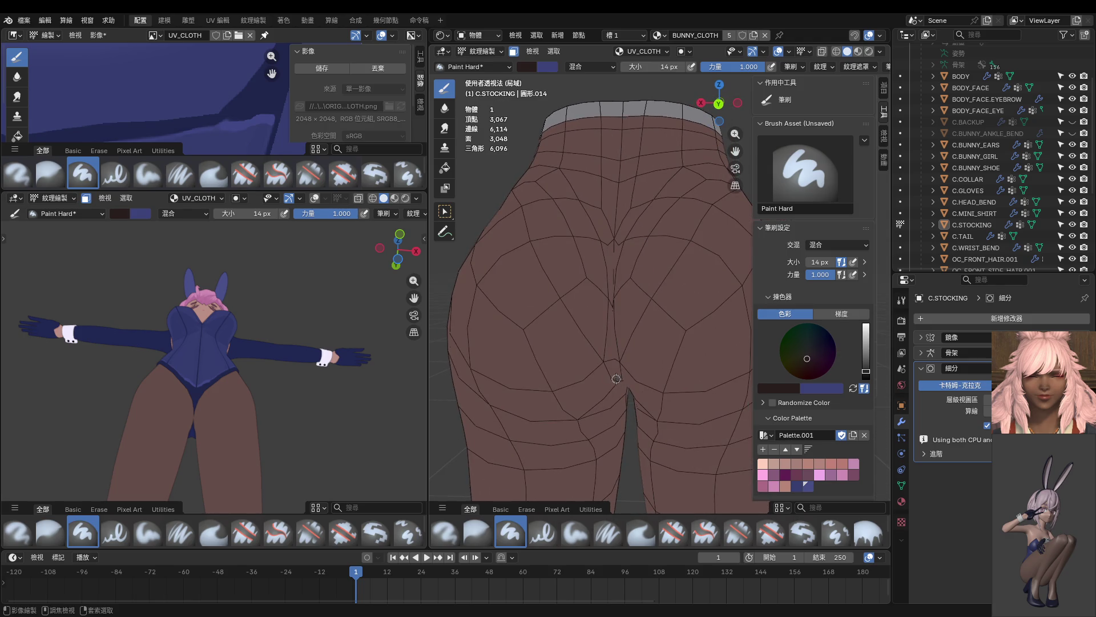
pyautogui.moveTo(646, 382); pyautogui.dragTo(600, 346, button='middle')
pyautogui.scroll(-2, 624, 355)
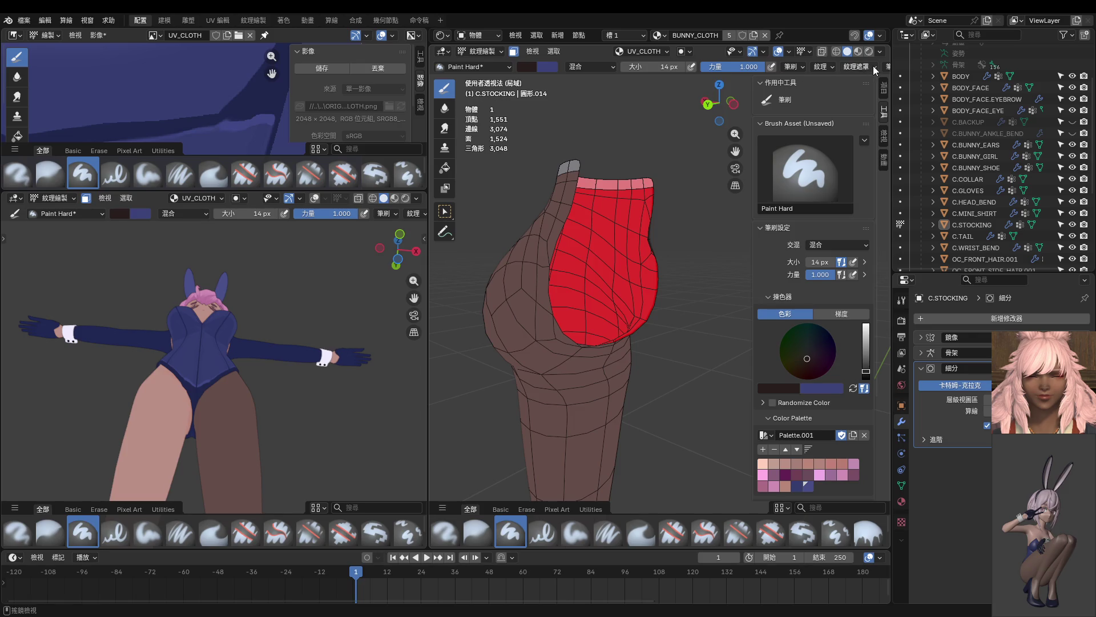
pyautogui.scroll(-2, 872, 66)
# Step: Set the Stroke Method to Space and snap to Front Orthographic view
pyautogui.click(848, 67)
pyautogui.click(853, 91)
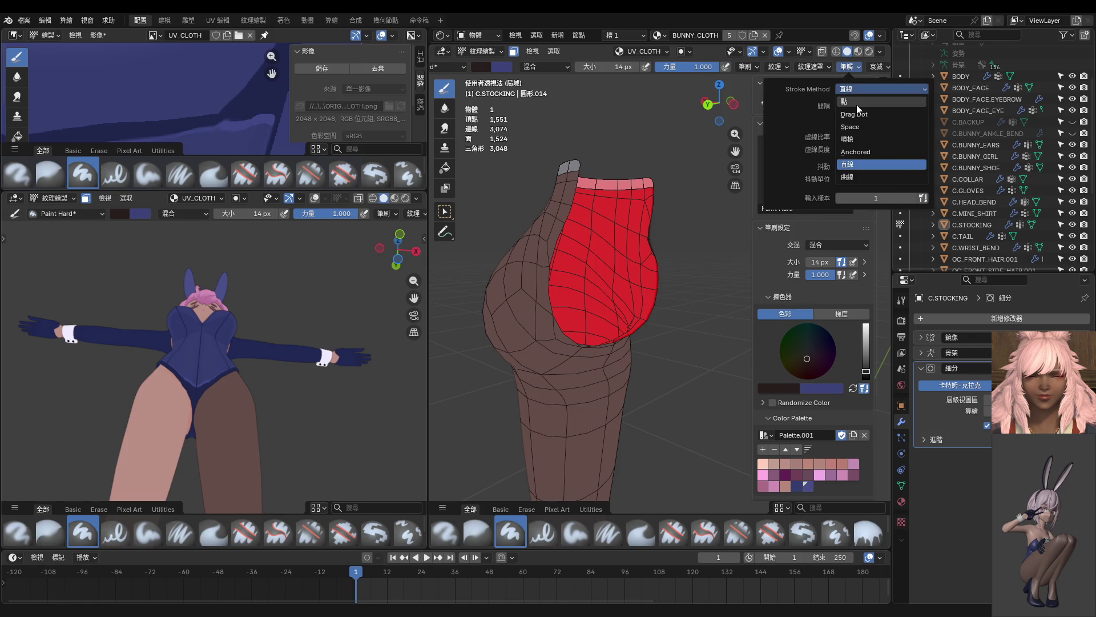
pyautogui.click(861, 133)
pyautogui.moveTo(689, 257); pyautogui.dragTo(704, 273, button='middle')
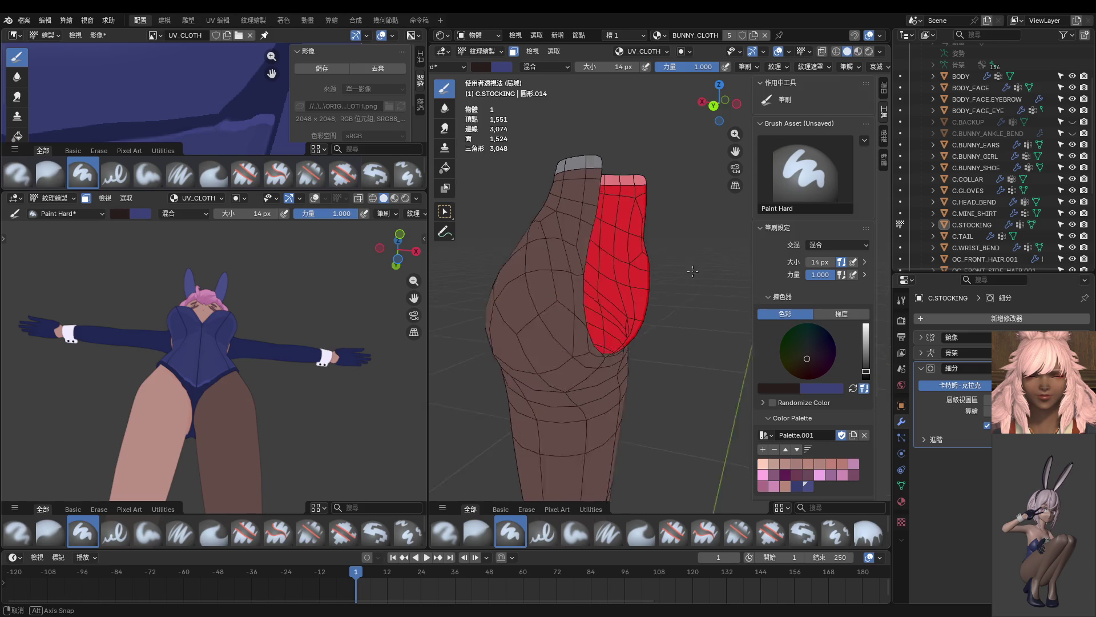
pyautogui.press('KP_1')
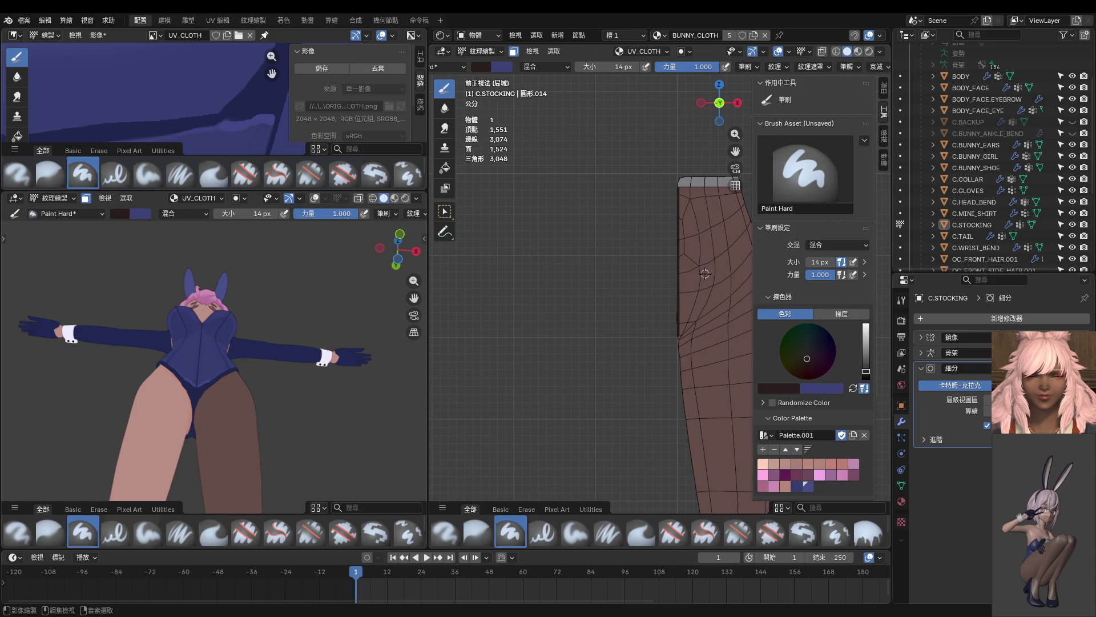
pyautogui.keyDown('ctrl'); pyautogui.hscroll(3, 705, 274); pyautogui.keyUp('ctrl')
pyautogui.scroll(1, 645, 219)
pyautogui.scroll(2, 632, 212)
pyautogui.scroll(1, 632, 212)
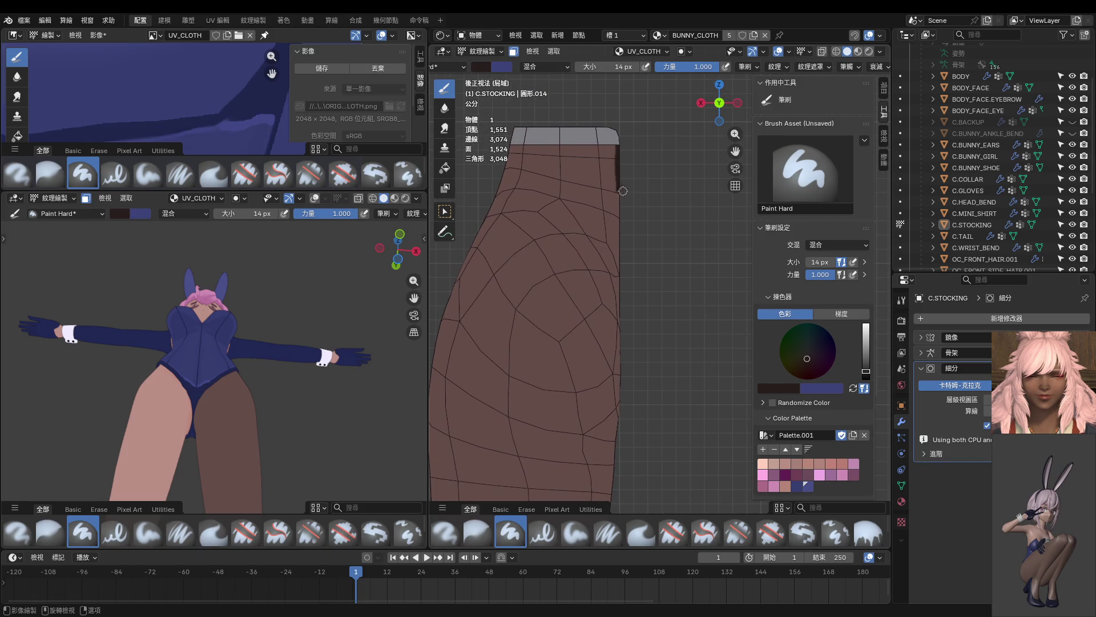
# Step: Set the Stroke Method back to Line and start a vertical line stroke along the stocking's side edge
pyautogui.click(850, 68)
pyautogui.click(865, 89)
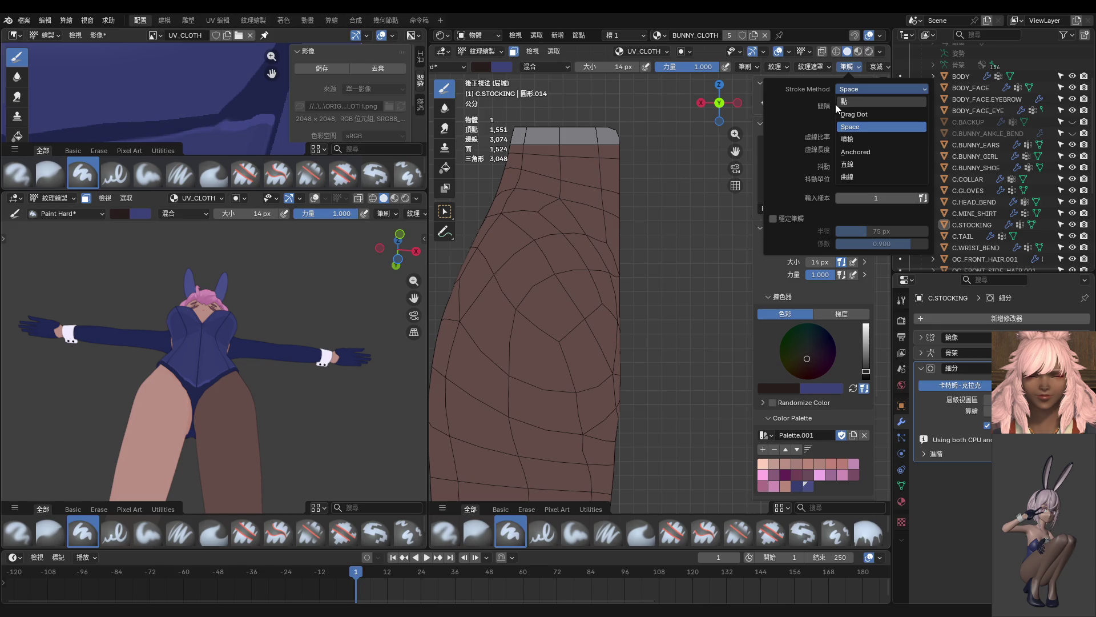
pyautogui.click(859, 166)
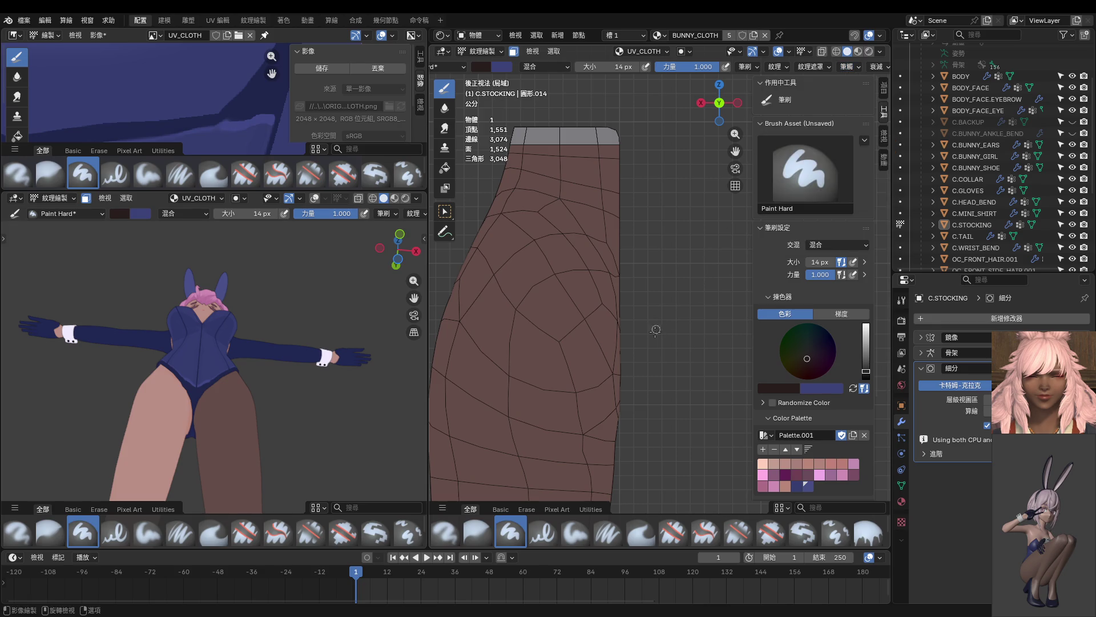
pyautogui.moveTo(648, 344); pyautogui.dragTo(649, 133, button='middle')
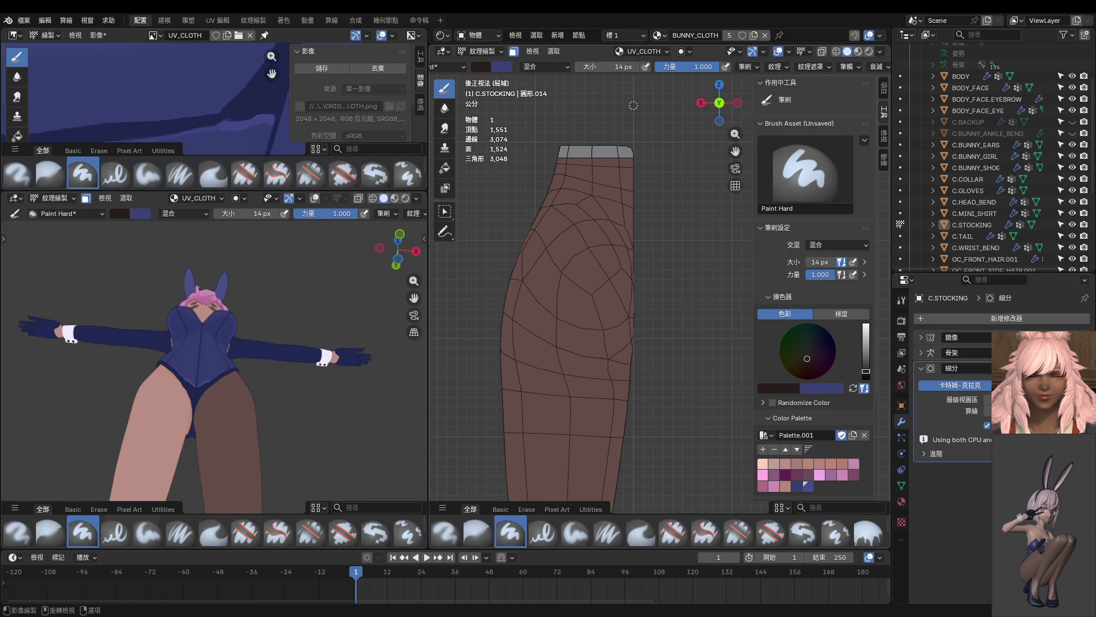
pyautogui.moveTo(634, 104); pyautogui.dragTo(634, 440)
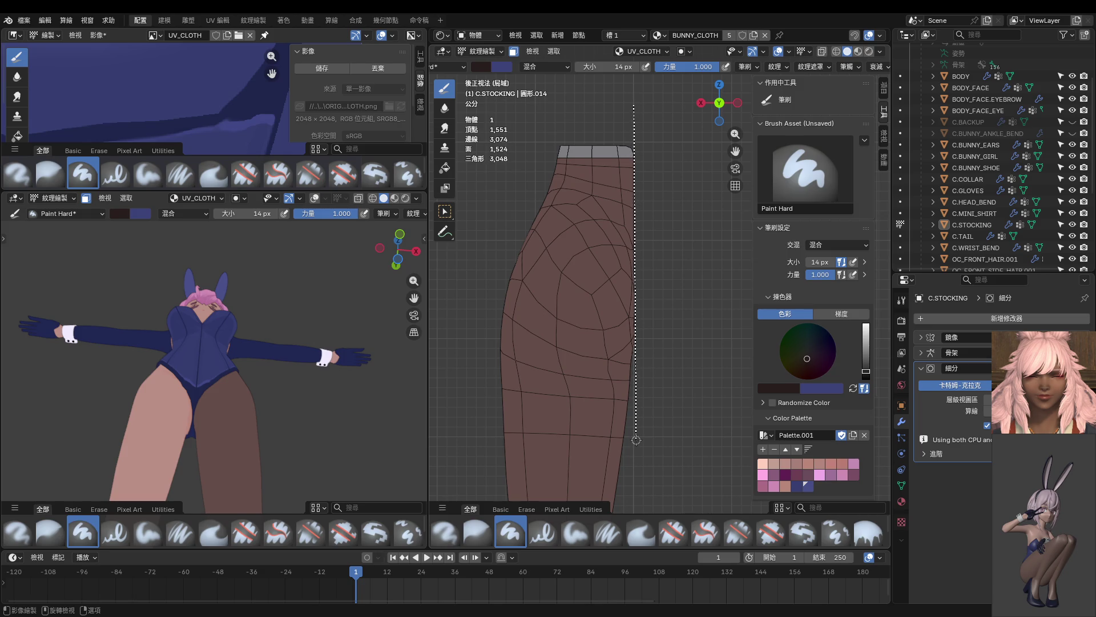
# Step: Apply the back-centre seam stroke, show the mirrored half to check both legs, then hide it again
pyautogui.moveTo(634, 440)
pyautogui.mouseDown(button='middle')
pyautogui.moveTo(554, 421)
pyautogui.moveTo(604, 447)
pyautogui.mouseUp(button='middle')
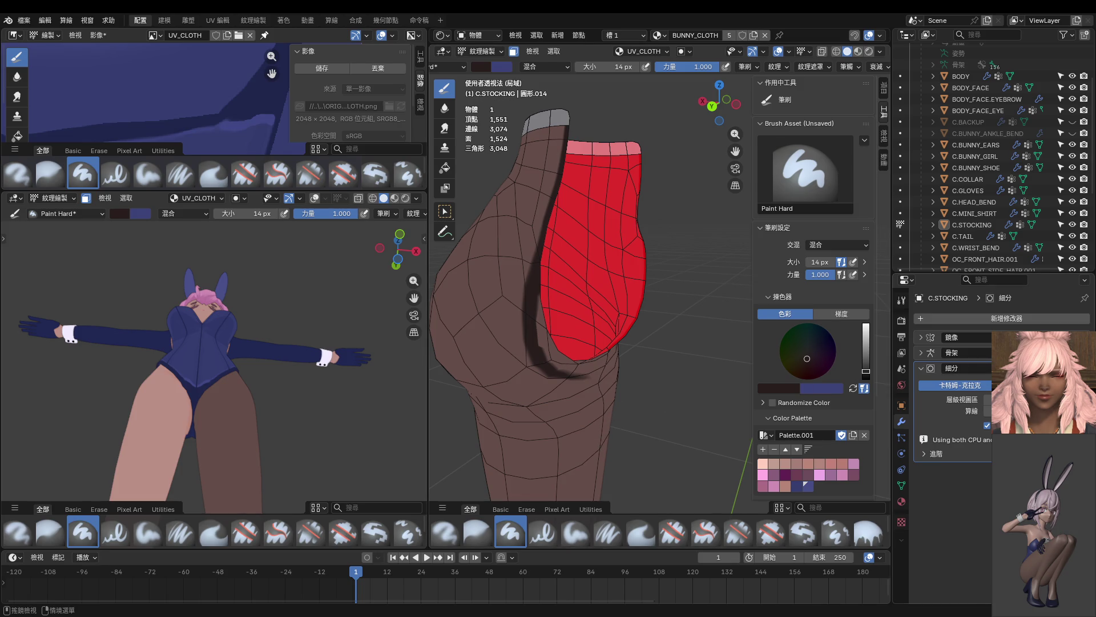
pyautogui.click(976, 343)
pyautogui.moveTo(737, 351); pyautogui.dragTo(750, 345, button='middle')
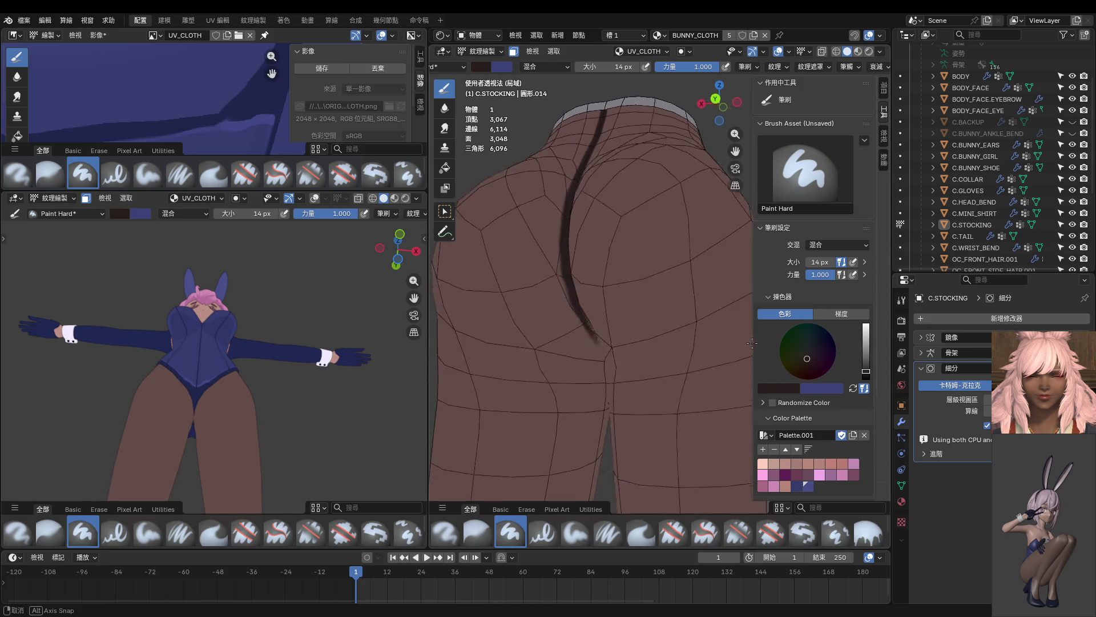
pyautogui.scroll(-3, 656, 335)
pyautogui.scroll(-1, 656, 335)
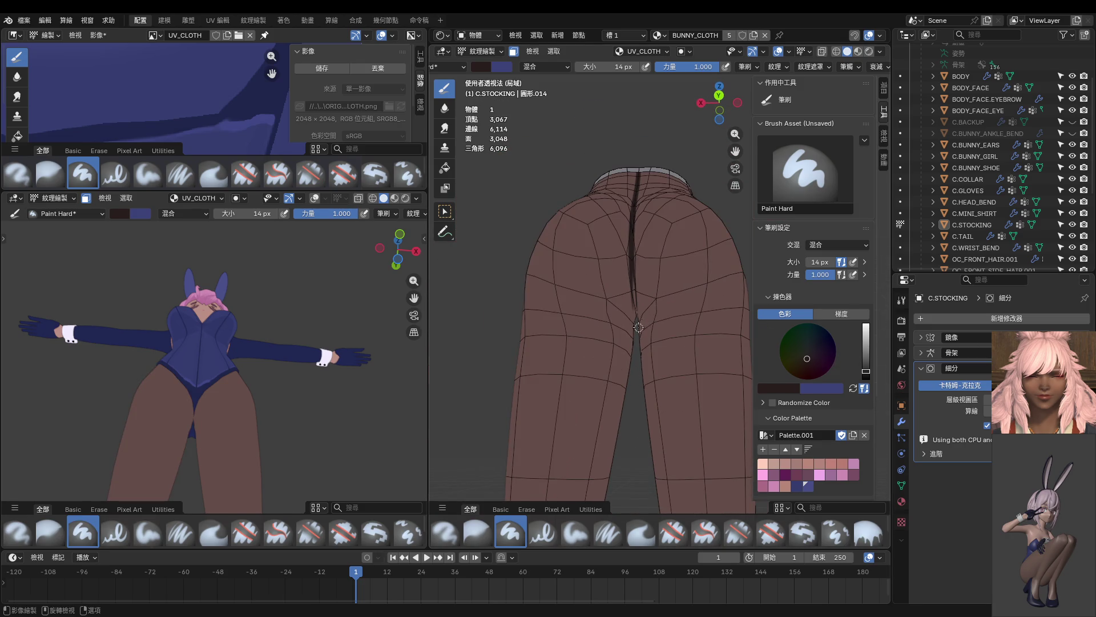
pyautogui.moveTo(640, 325); pyautogui.dragTo(538, 358, button='middle')
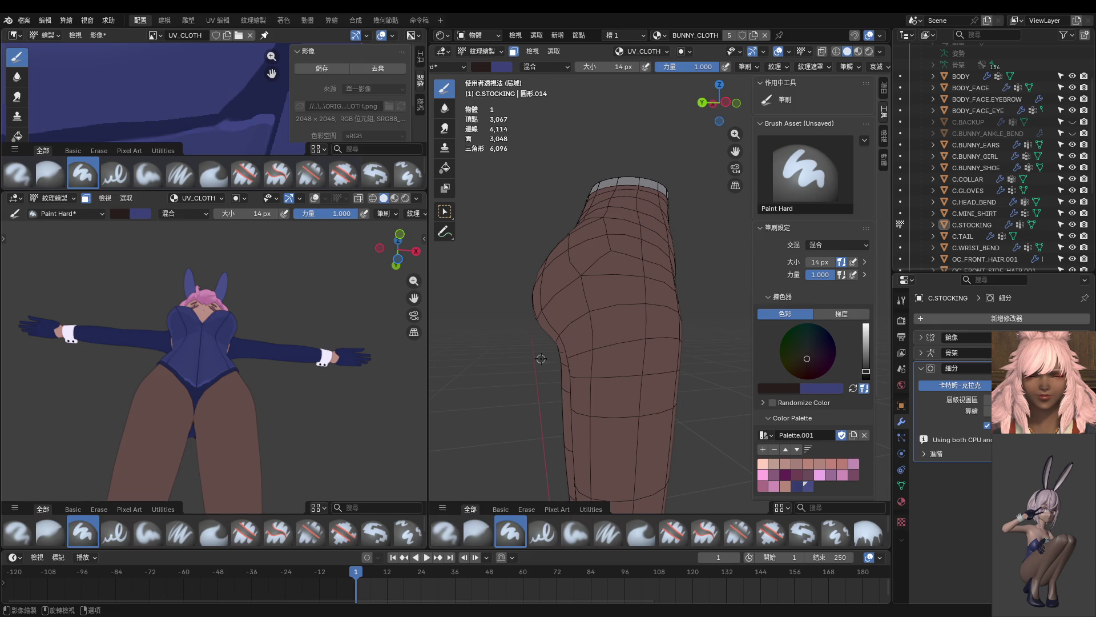
pyautogui.moveTo(658, 335); pyautogui.dragTo(644, 330, button='middle')
pyautogui.scroll(1, 644, 330)
pyautogui.scroll(1, 643, 330)
pyautogui.scroll(1, 680, 327)
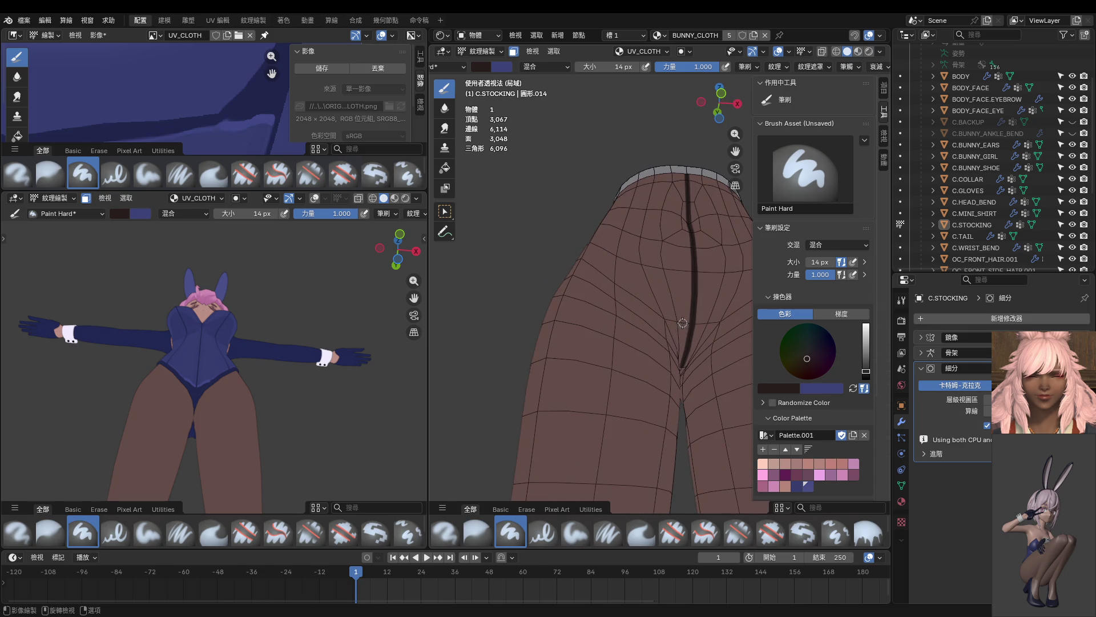
pyautogui.scroll(-1, 681, 322)
pyautogui.moveTo(681, 324); pyautogui.dragTo(668, 381, button='middle')
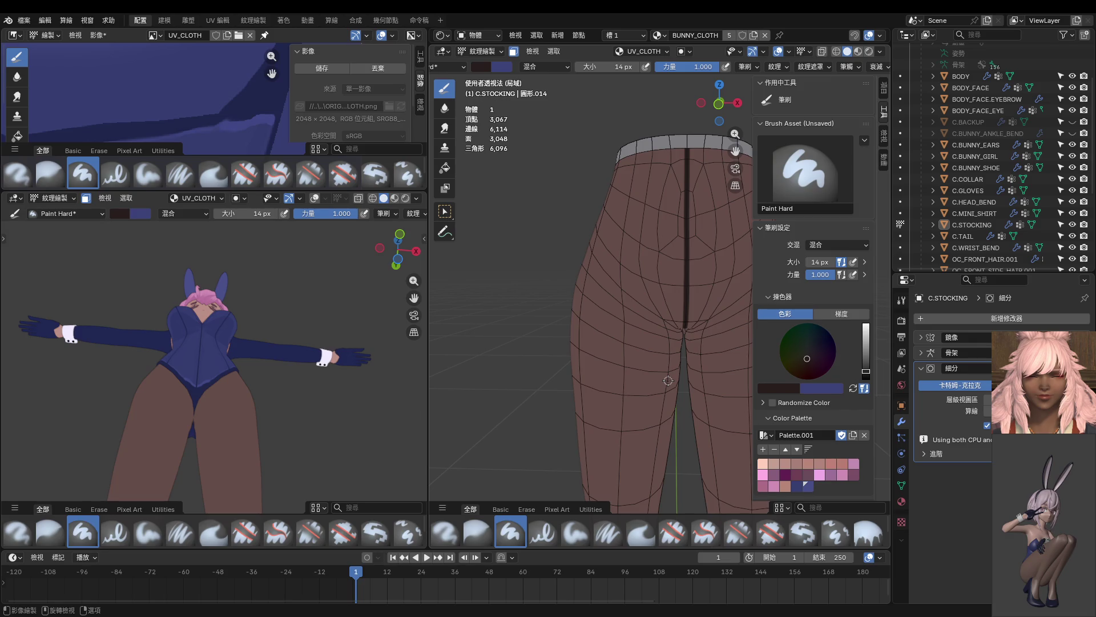
pyautogui.click(1049, 337)
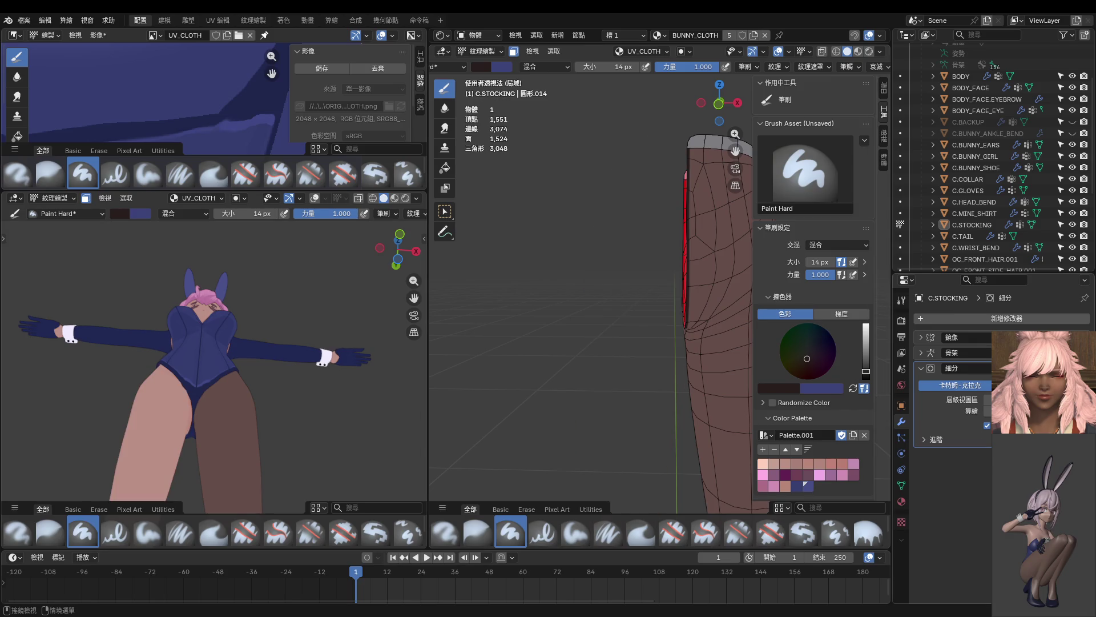
# Step: Lower brush strength to 0.588, paint a dark line across the crotch, then undo it
pyautogui.moveTo(682, 335); pyautogui.dragTo(608, 372, button='middle')
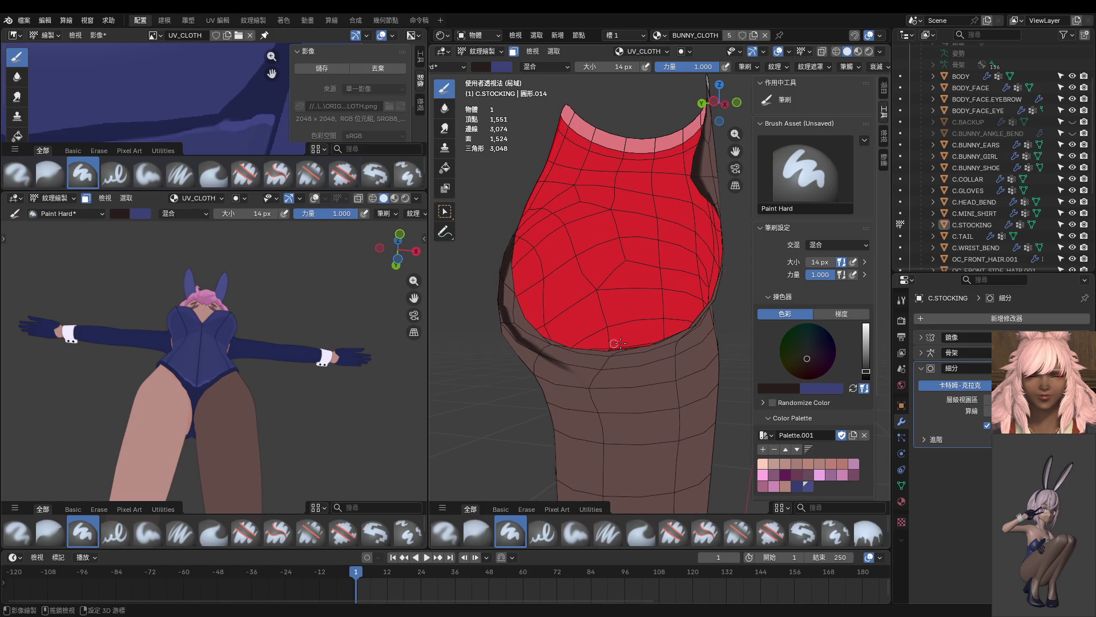
pyautogui.hotkey('shift', 'f')
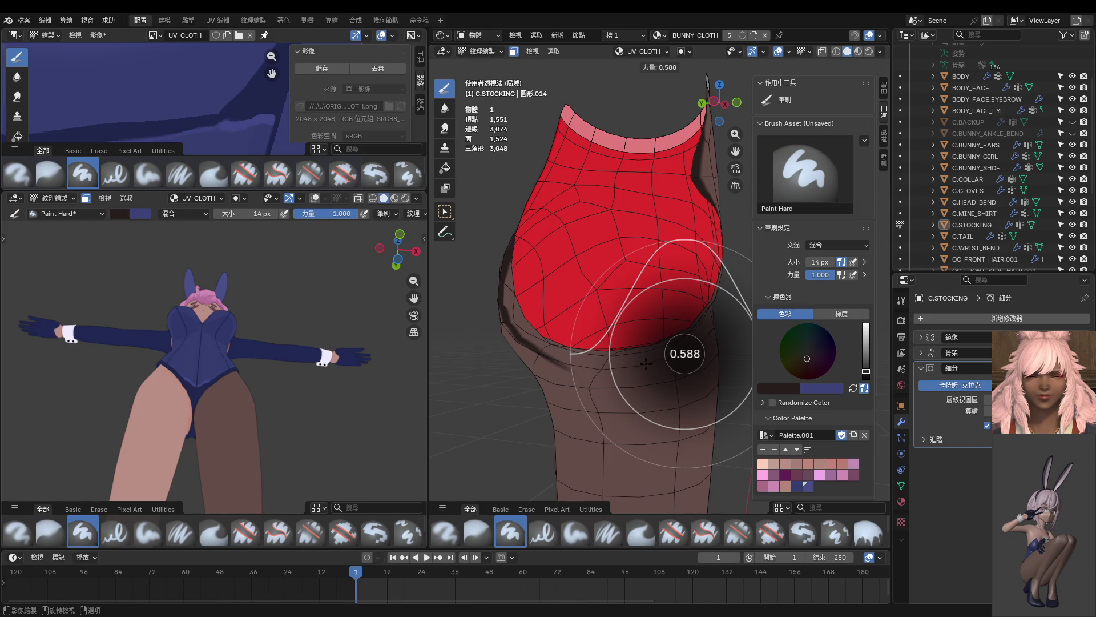
pyautogui.click(645, 364)
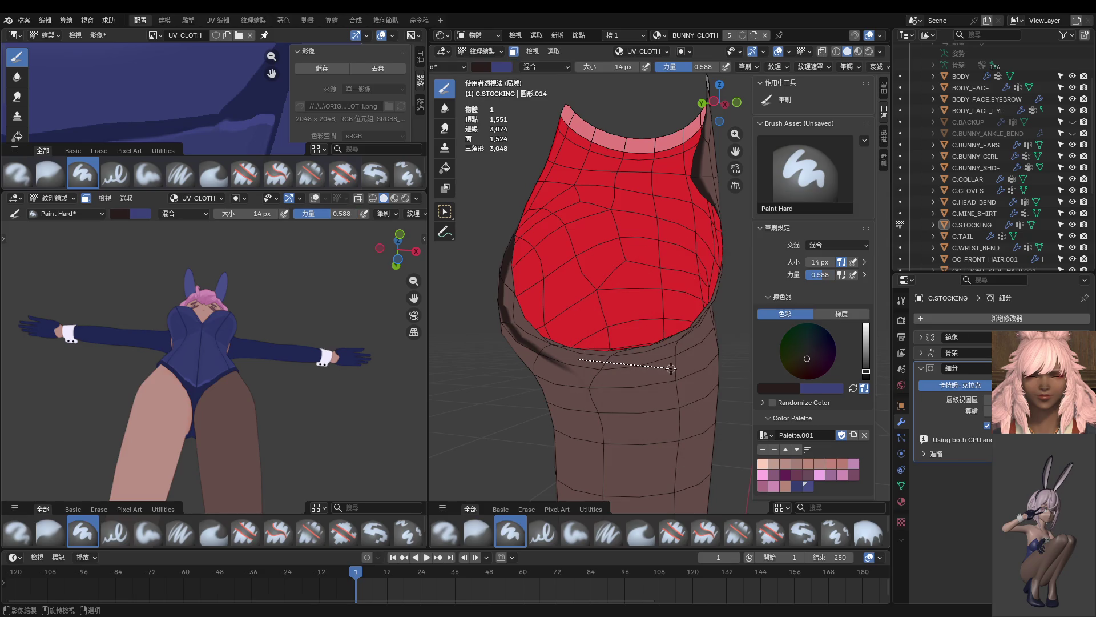
pyautogui.moveTo(640, 366); pyautogui.dragTo(640, 365)
pyautogui.scroll(2, 638, 369)
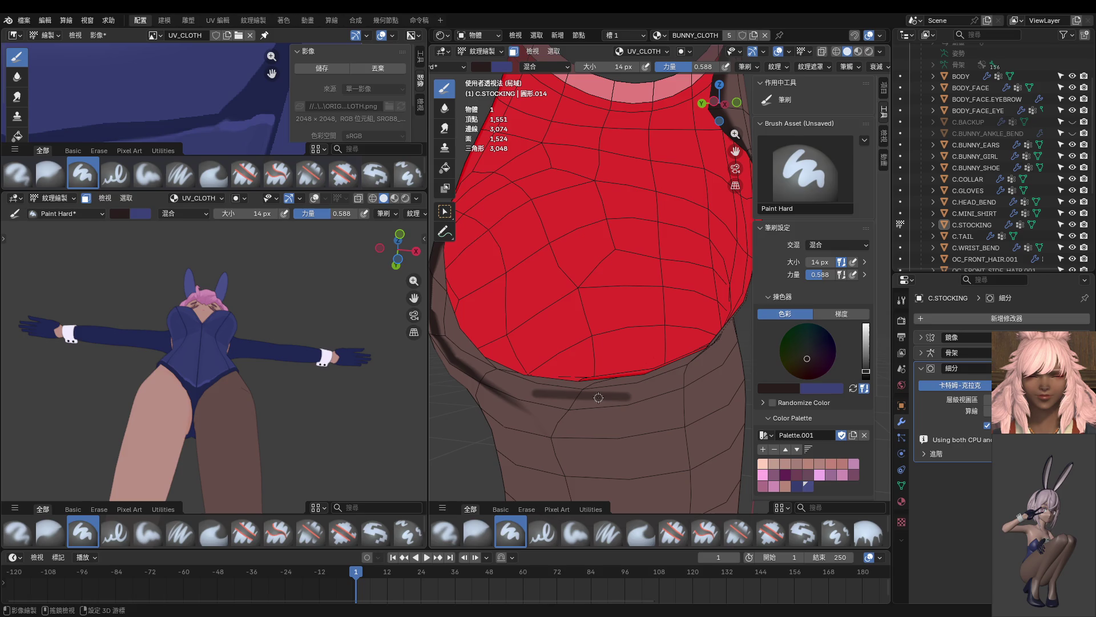
pyautogui.hotkey('ctrl', 'z')
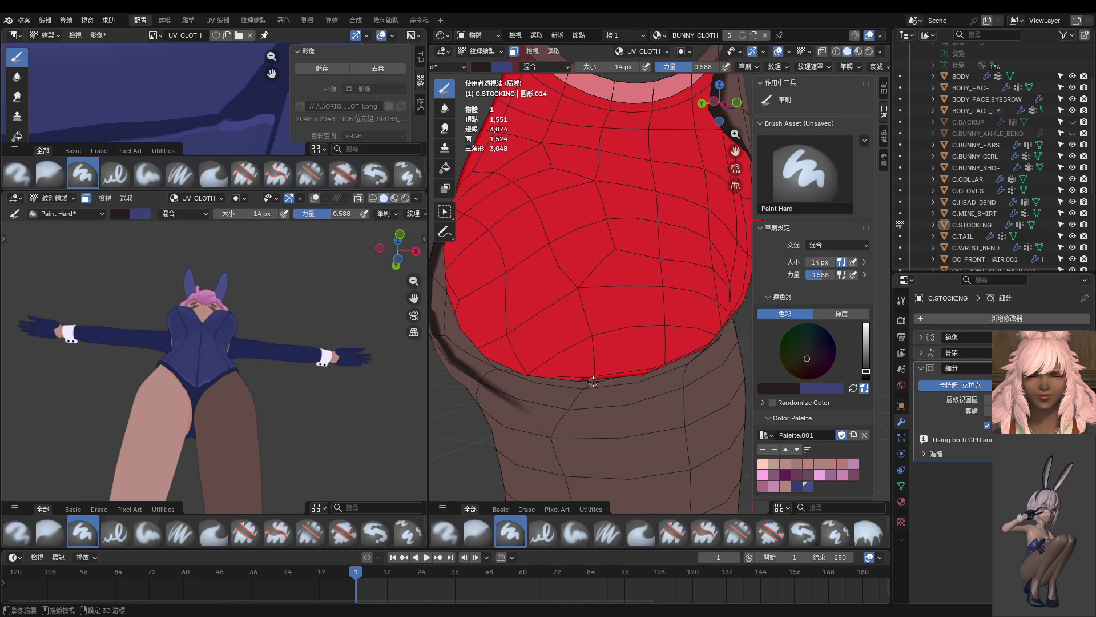
# Step: Repaint the crotch stroke at strength 0.903, then add a short horizontal dash at 0.782
pyautogui.hotkey('shift', 'f')
pyautogui.click(622, 384)
pyautogui.moveTo(550, 394); pyautogui.dragTo(619, 400)
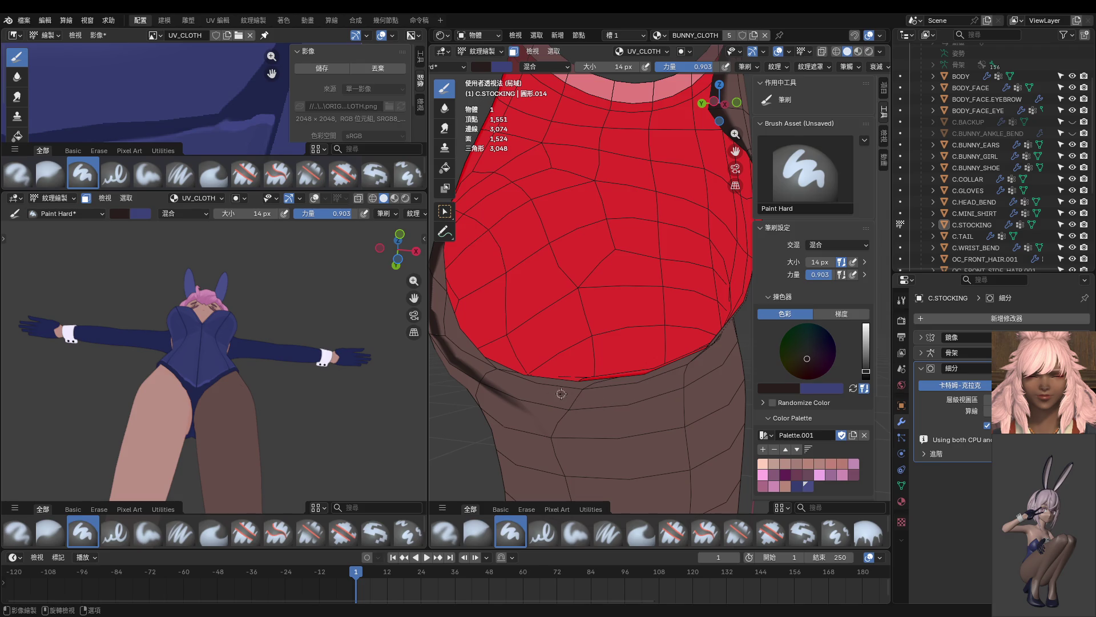
pyautogui.hotkey('shift', 'f')
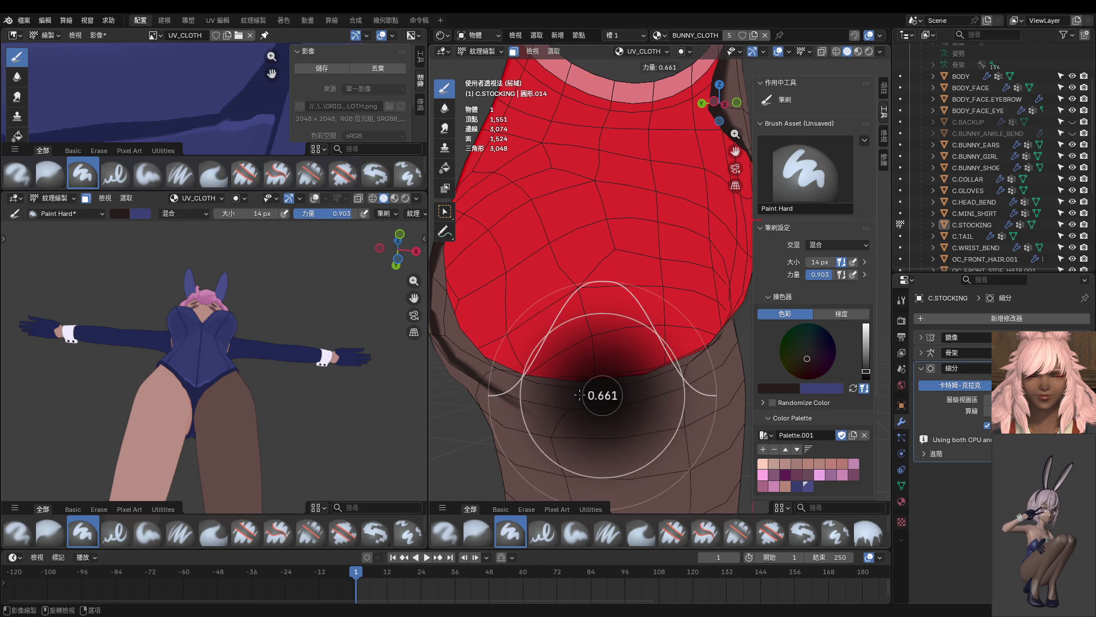
pyautogui.click(598, 395)
pyautogui.hotkey('shift', 'f')
pyautogui.click(580, 395)
pyautogui.moveTo(547, 396); pyautogui.dragTo(608, 401)
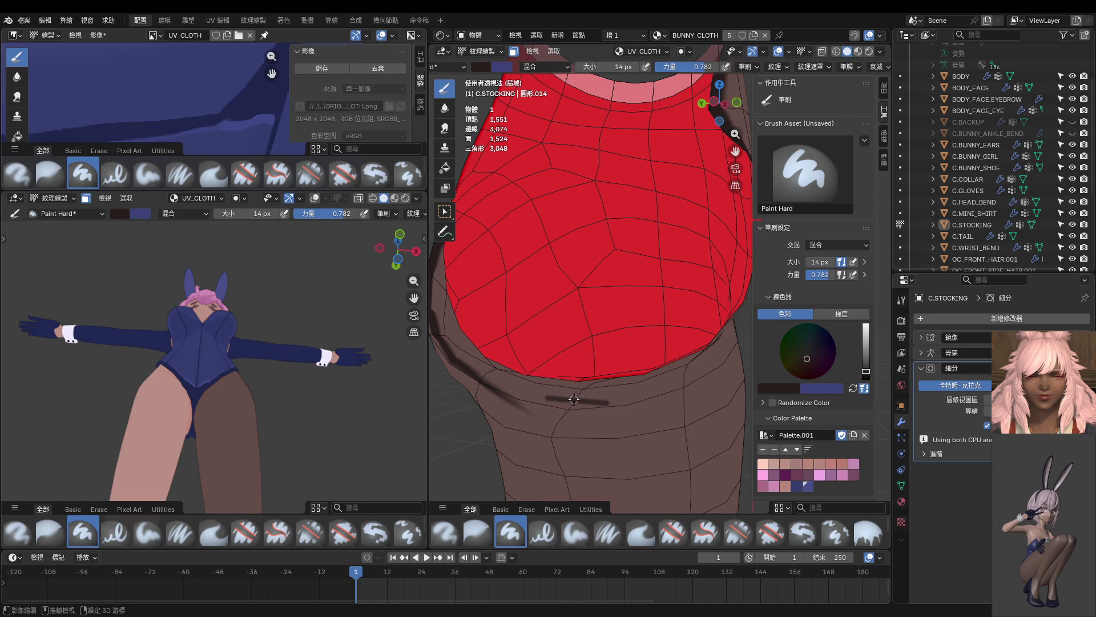
pyautogui.scroll(-5, 575, 399)
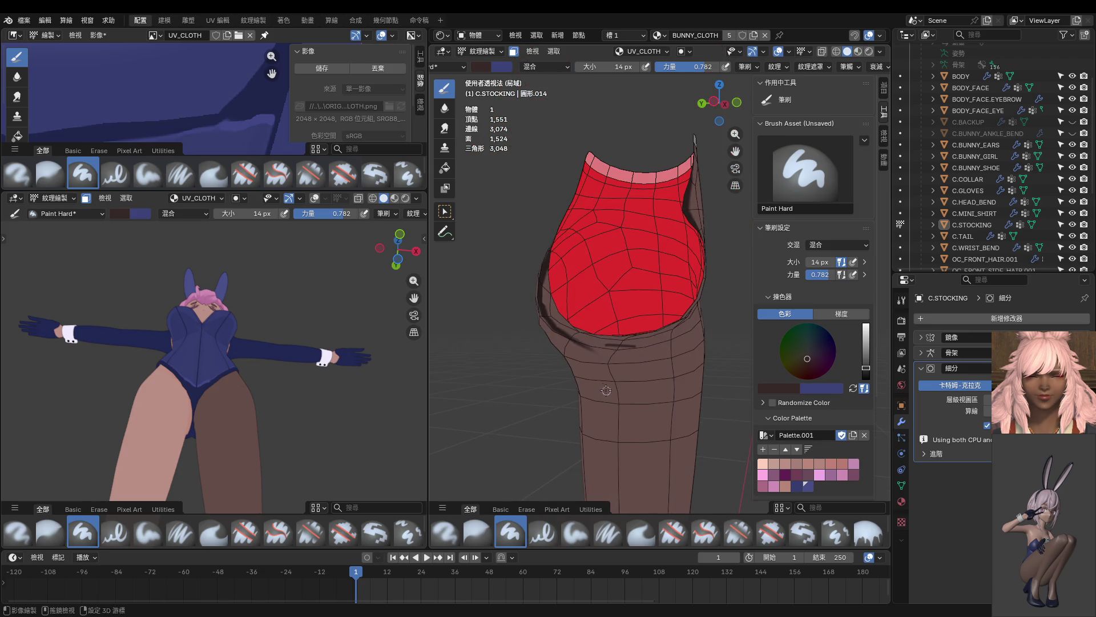
# Step: Set the brush Stroke Method to Space for evenly spaced dabs
pyautogui.click(854, 70)
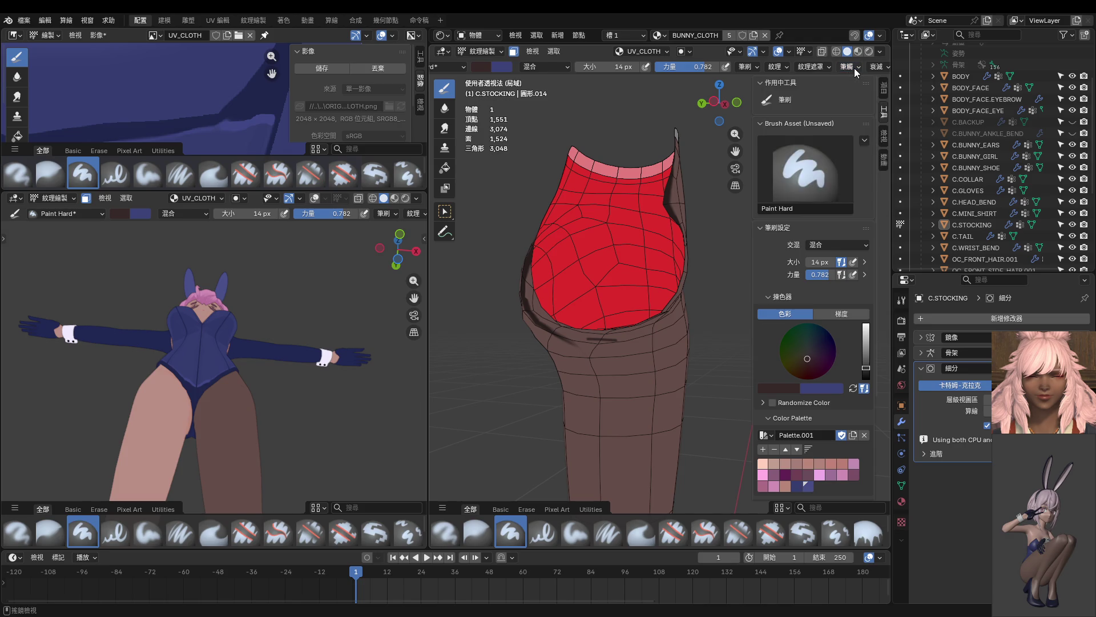
pyautogui.click(857, 88)
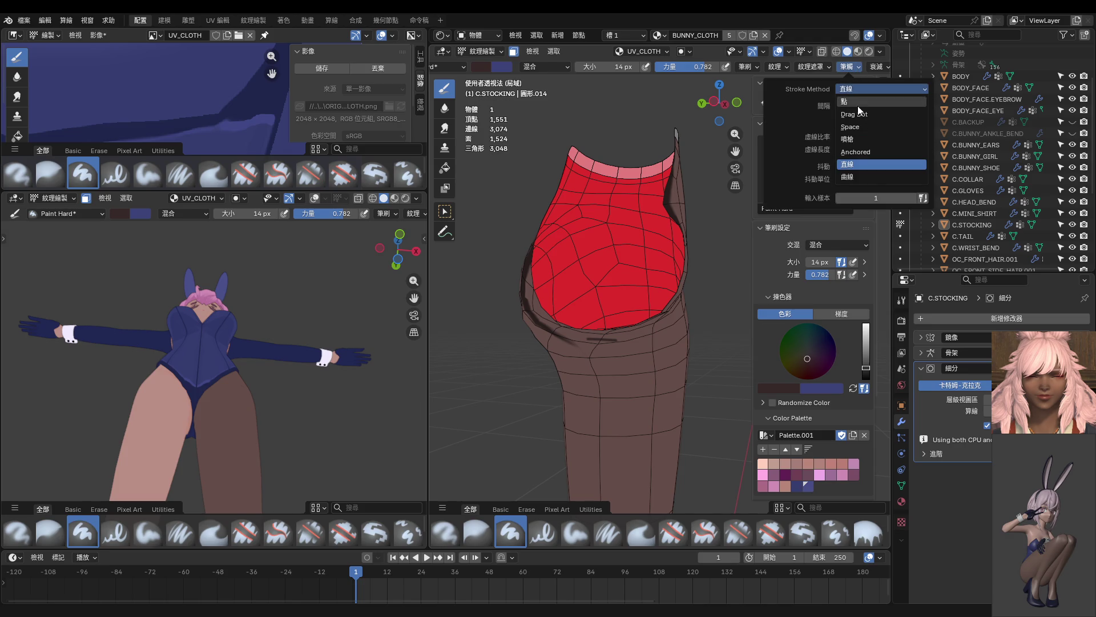
pyautogui.click(859, 126)
pyautogui.moveTo(651, 291)
pyautogui.mouseDown(button='middle')
pyautogui.moveTo(659, 345)
pyautogui.moveTo(644, 315)
pyautogui.mouseUp(button='middle')
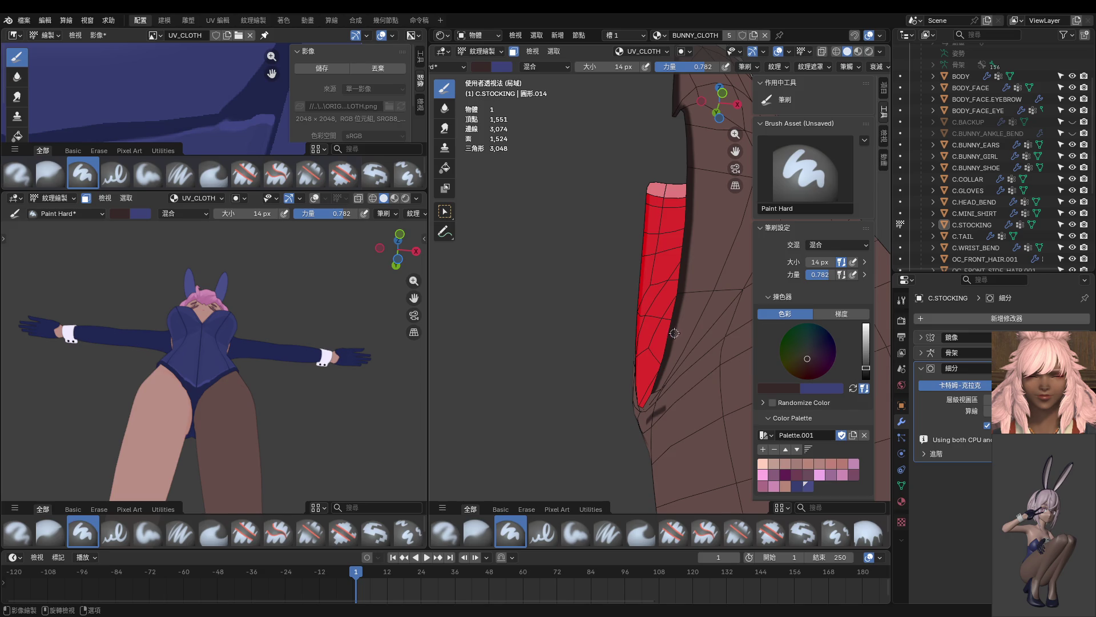
# Step: Enlarge the brush to about 108 px for the stocking's seat region
pyautogui.press('f')
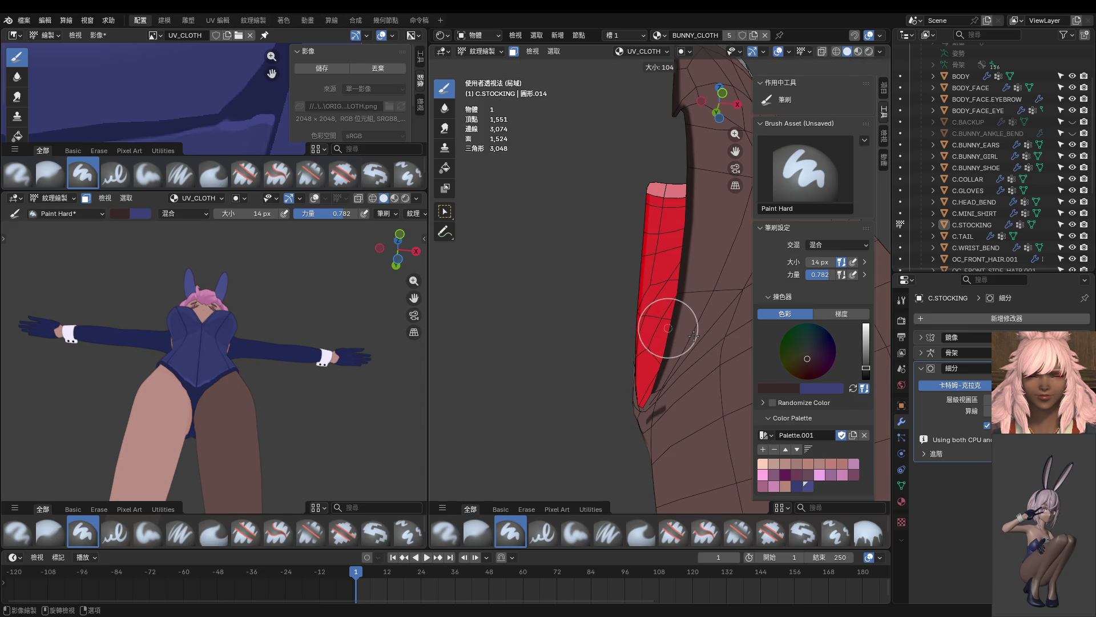
pyautogui.click(692, 335)
pyautogui.moveTo(693, 335)
pyautogui.mouseDown(button='middle')
pyautogui.moveTo(674, 366)
pyautogui.moveTo(678, 336)
pyautogui.moveTo(580, 349)
pyautogui.moveTo(656, 196)
pyautogui.mouseUp(button='middle')
pyautogui.scroll(5, 673, 367)
pyautogui.scroll(2, 657, 197)
pyautogui.scroll(2, 636, 234)
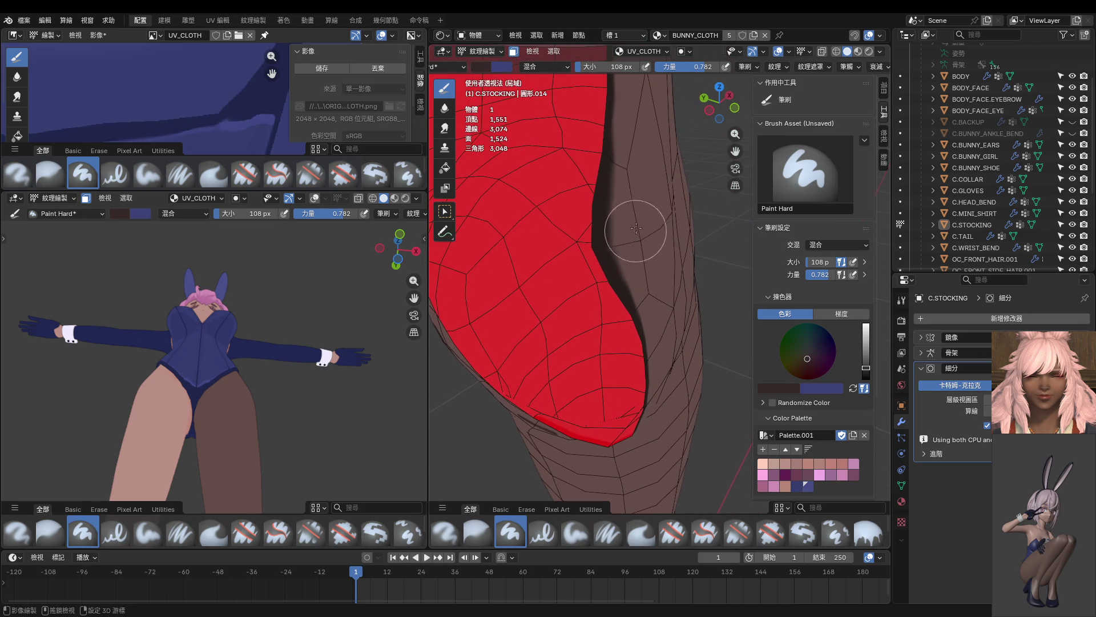
pyautogui.scroll(-2, 636, 181)
pyautogui.scroll(-2, 641, 196)
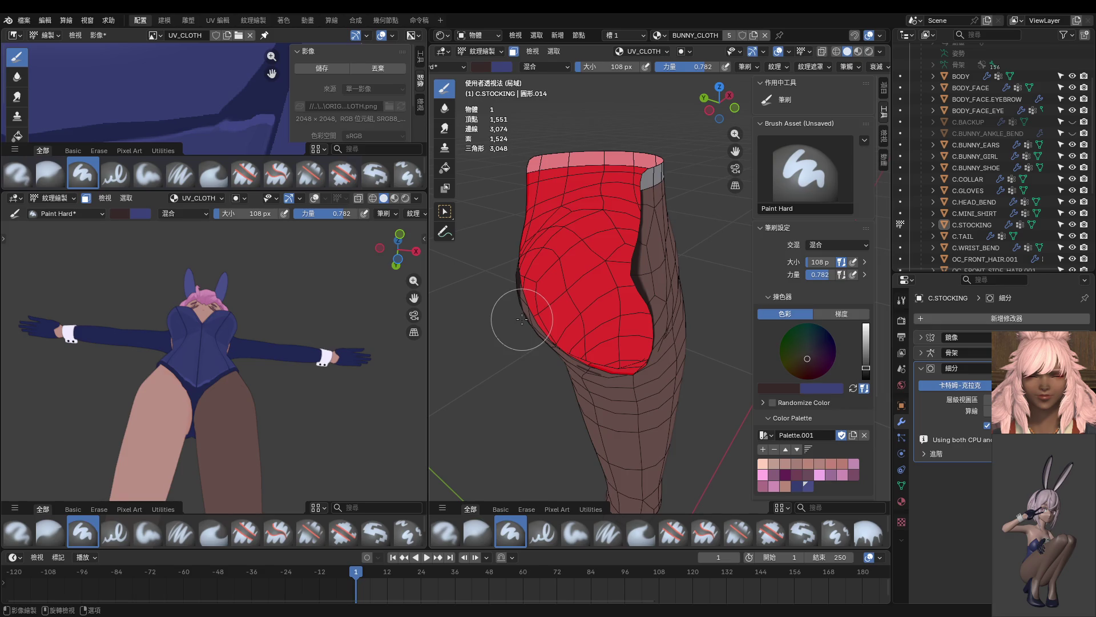
# Step: Go to front orthographic view and shrink the paint brush to 36 px
pyautogui.press('KP_1')
pyautogui.scroll(4, 617, 301)
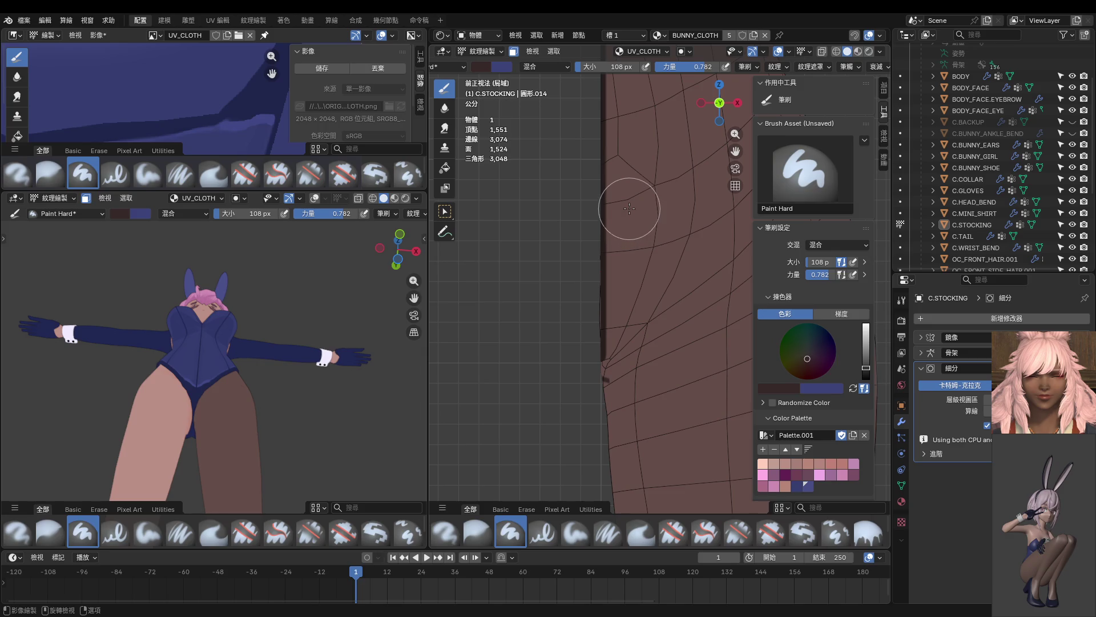
pyautogui.press('f')
pyautogui.click(608, 223)
# Step: Paint a dark line down the stocking's inner edge, undoing twice until the stroke is soft enough
pyautogui.moveTo(613, 182); pyautogui.dragTo(623, 354)
pyautogui.hotkey('ctrl', 'z')
pyautogui.scroll(-1, 647, 325)
pyautogui.scroll(-1, 639, 313)
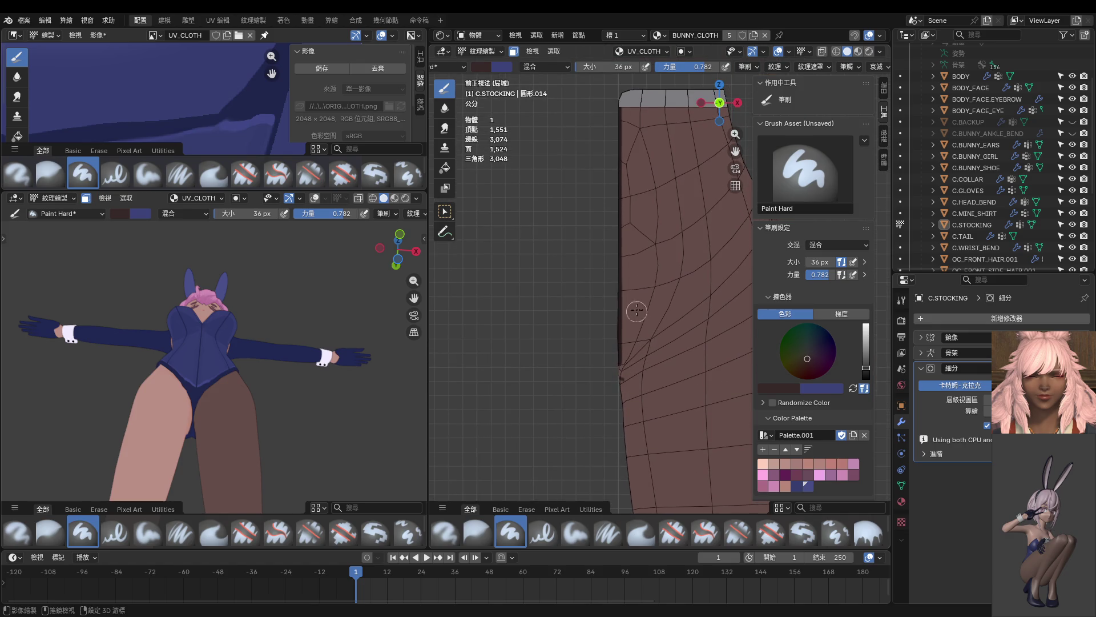
pyautogui.moveTo(617, 218); pyautogui.dragTo(593, 402)
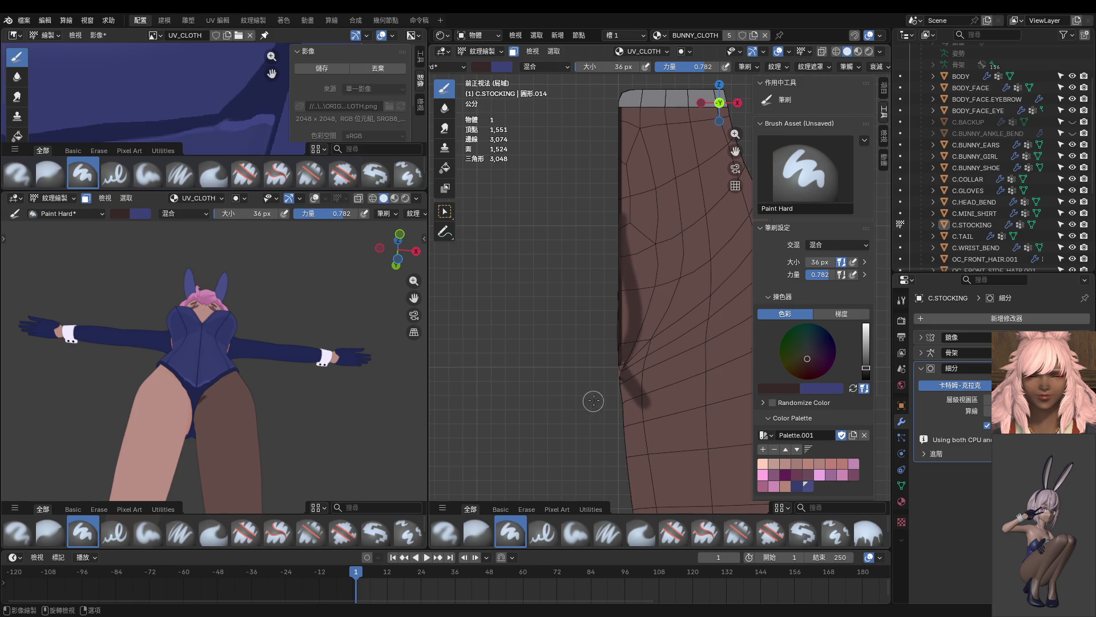
pyautogui.hotkey('ctrl', 'z')
pyautogui.moveTo(622, 210); pyautogui.dragTo(610, 369)
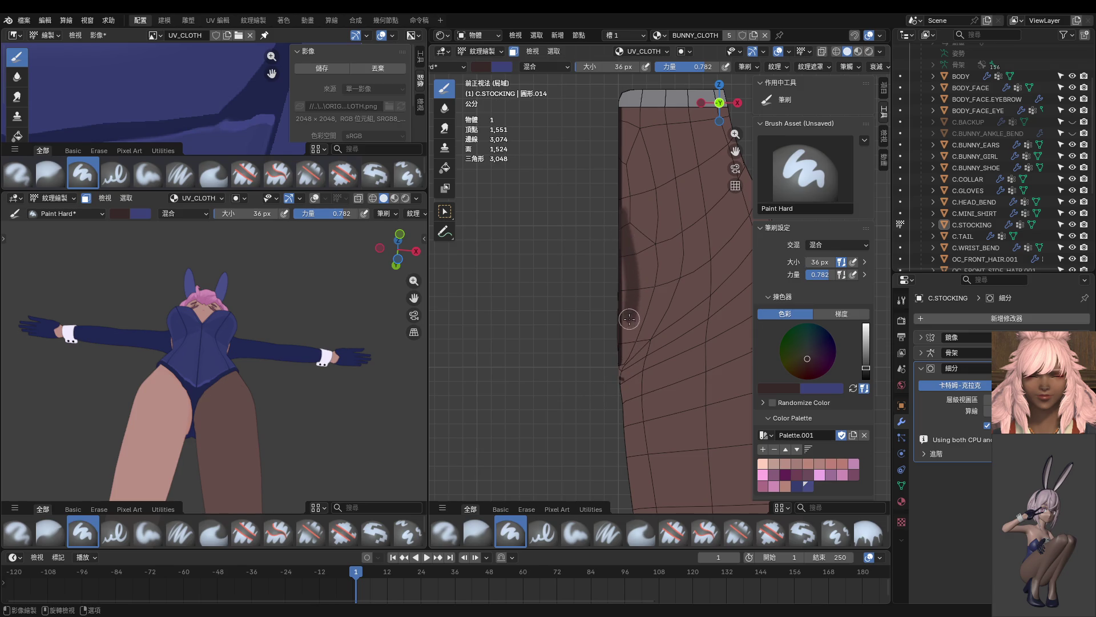
pyautogui.moveTo(609, 368); pyautogui.dragTo(595, 367, button='middle')
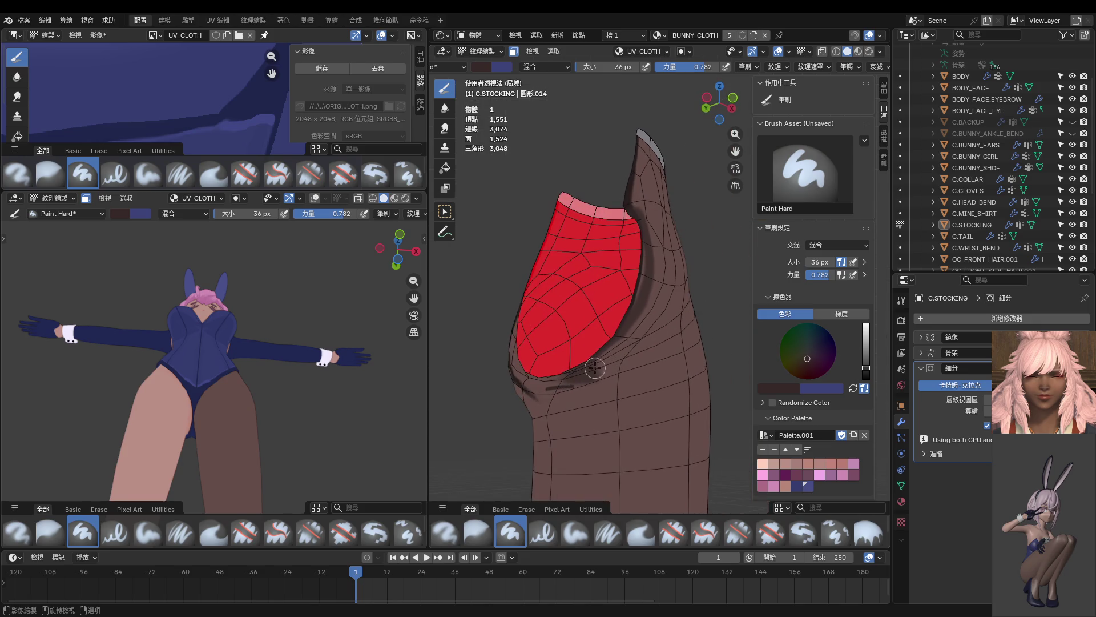
pyautogui.moveTo(645, 255); pyautogui.dragTo(577, 286, button='middle')
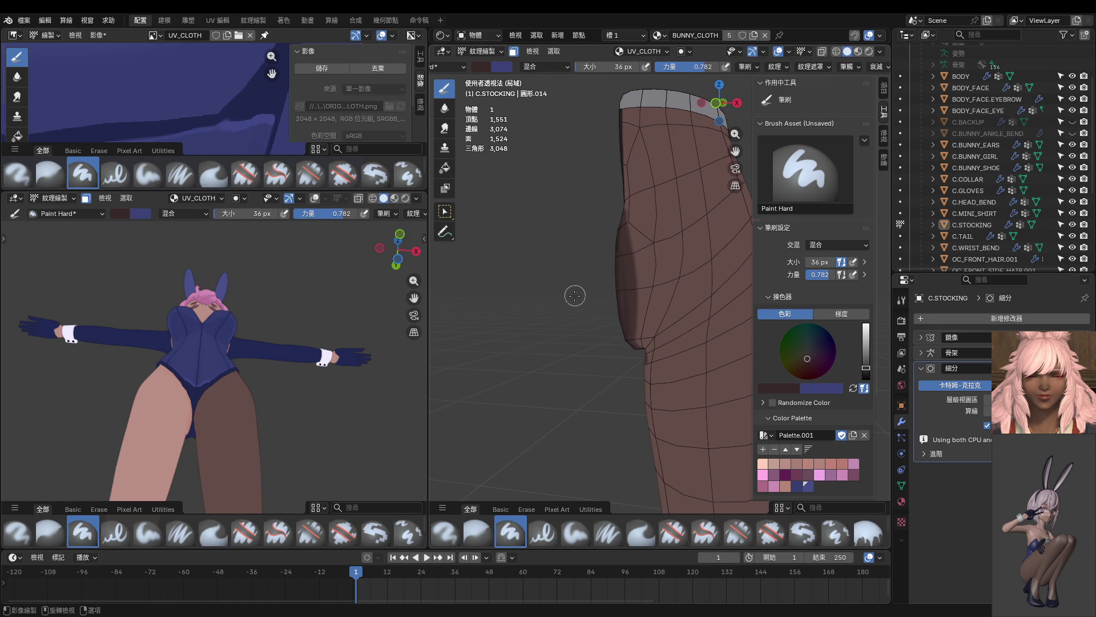
pyautogui.scroll(1, 291, 385)
pyautogui.scroll(3, 257, 385)
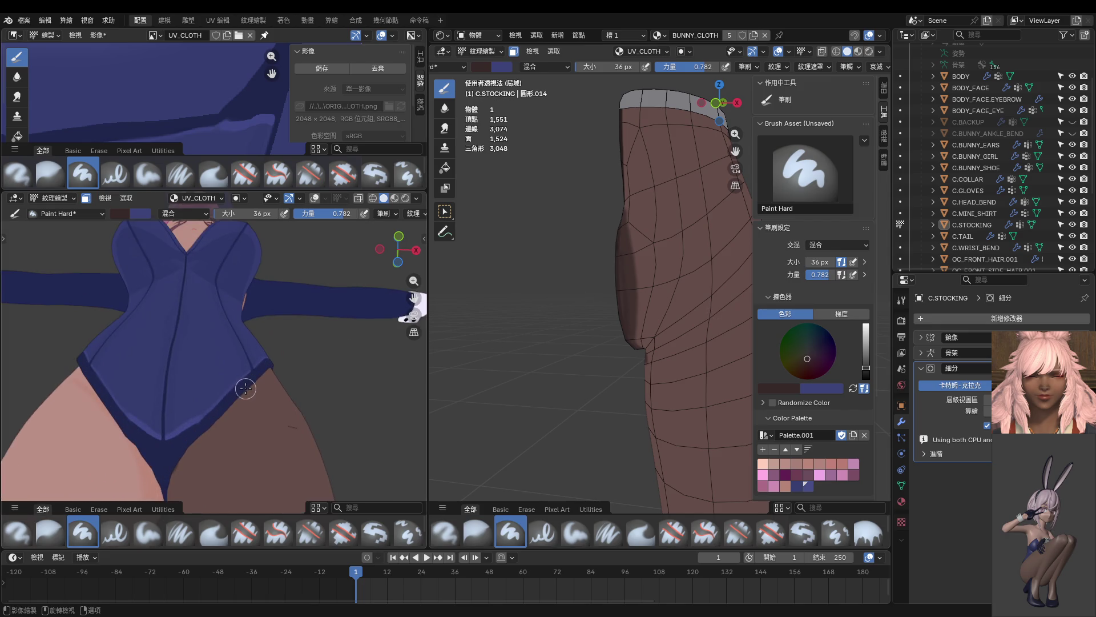
# Step: Sample the thigh's brown and paint over the small dark mark on the thigh
pyautogui.moveTo(247, 386); pyautogui.dragTo(228, 451, button='middle')
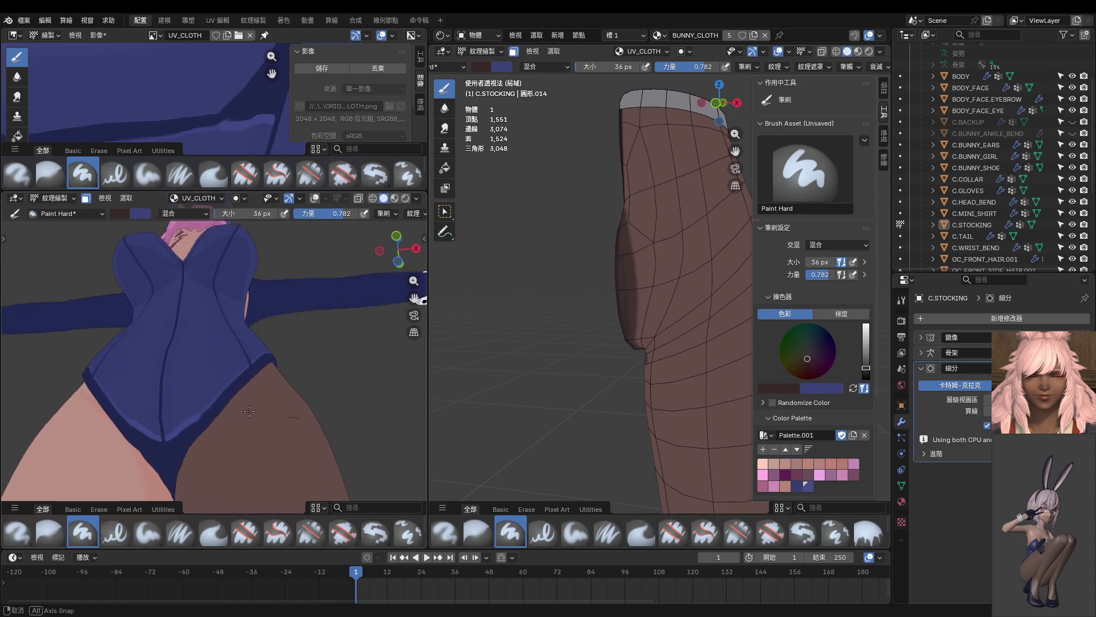
pyautogui.press('s')
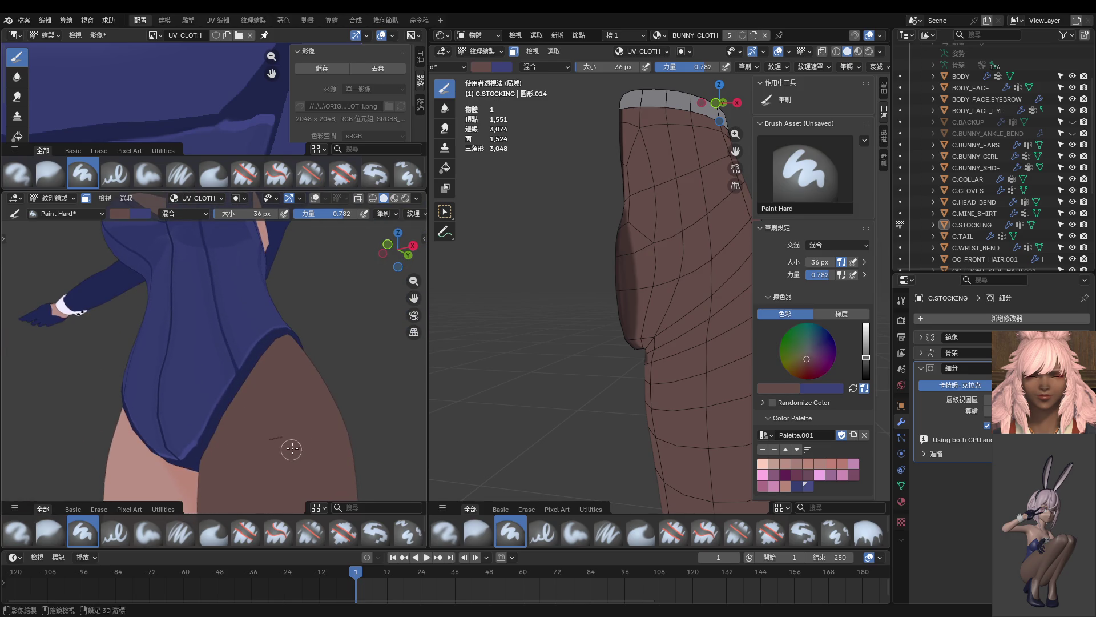
pyautogui.moveTo(302, 437); pyautogui.dragTo(274, 423)
# Step: With brush strength at 1.0 and a darker stocking brown, cover the light patch along the stocking edge
pyautogui.hotkey('shift', 'f')
pyautogui.click(343, 421)
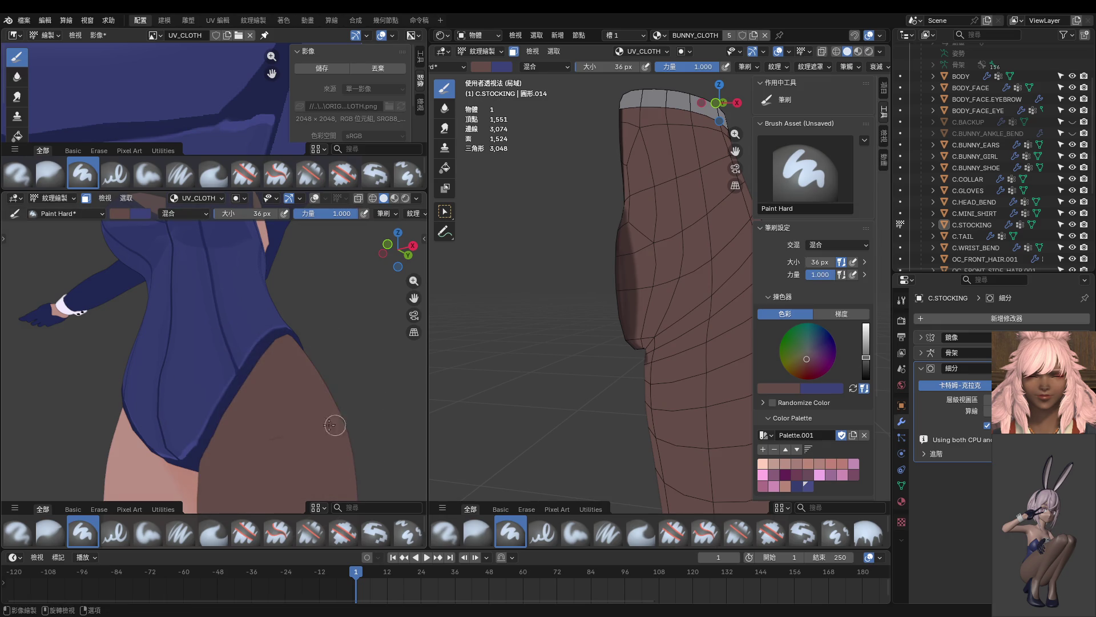
pyautogui.scroll(2, 568, 331)
pyautogui.moveTo(568, 331); pyautogui.dragTo(601, 274, button='middle')
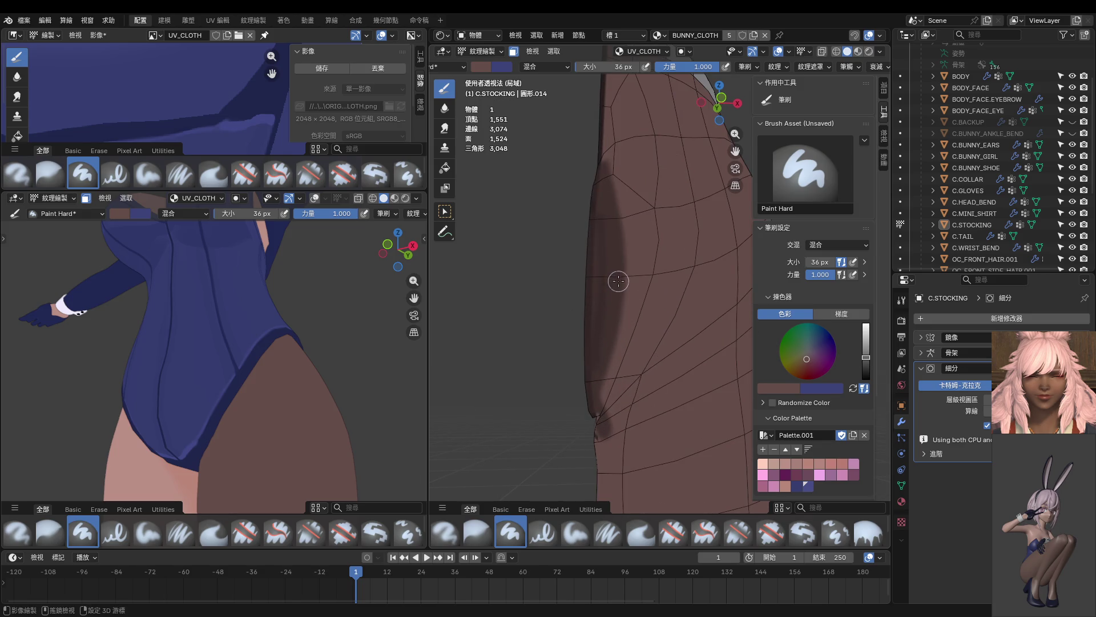
pyautogui.press('s')
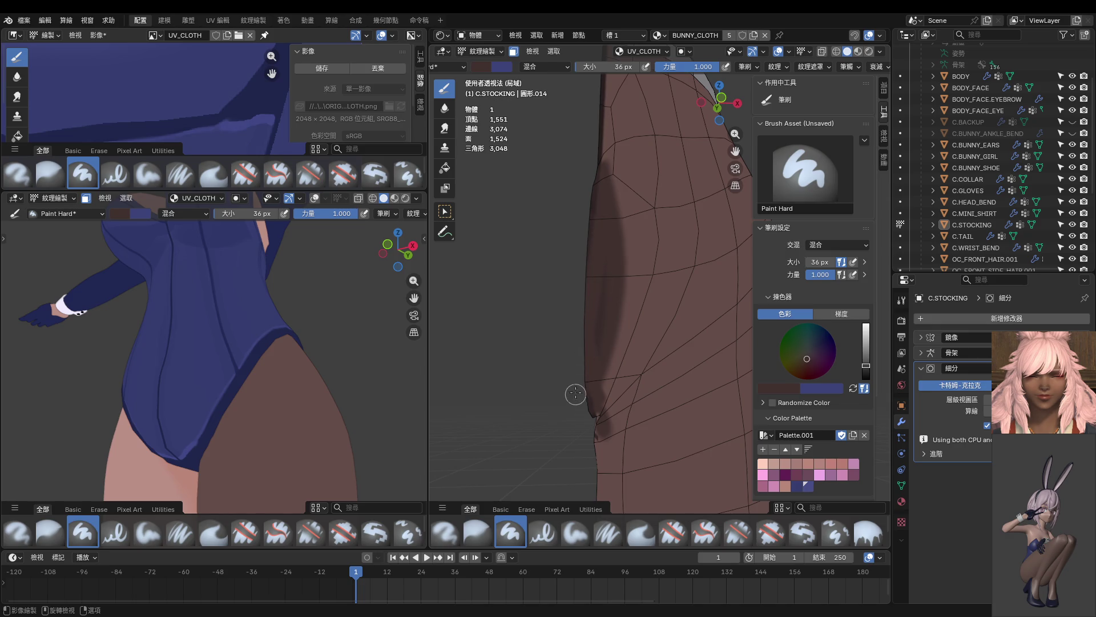
pyautogui.moveTo(590, 371); pyautogui.dragTo(590, 416)
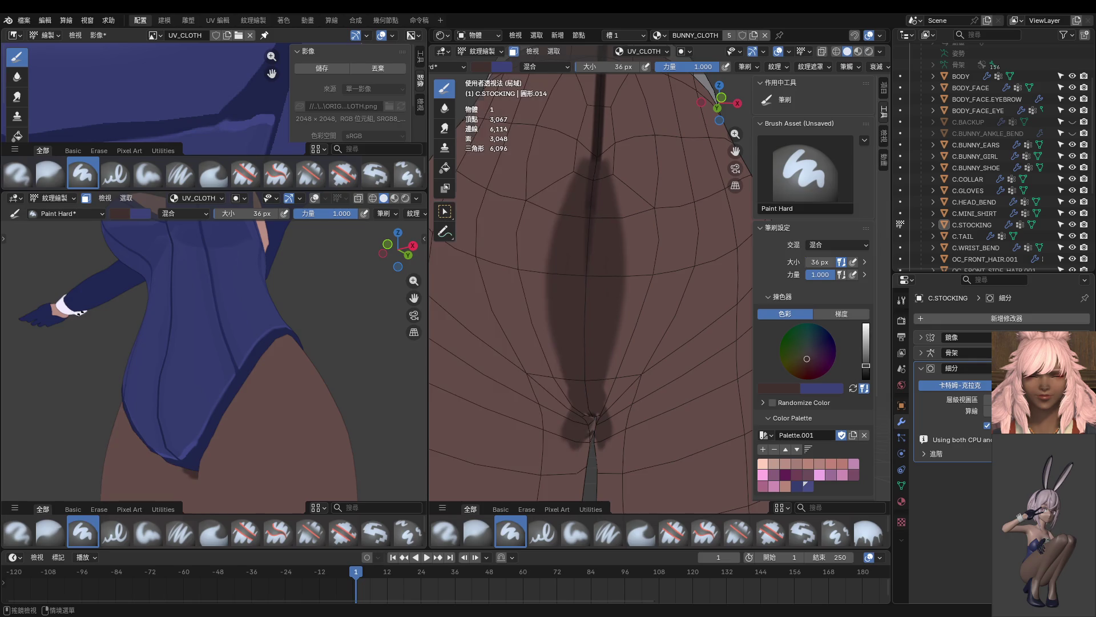
pyautogui.moveTo(578, 415)
pyautogui.mouseDown(button='middle')
pyautogui.moveTo(540, 431)
pyautogui.moveTo(658, 355)
pyautogui.mouseUp(button='middle')
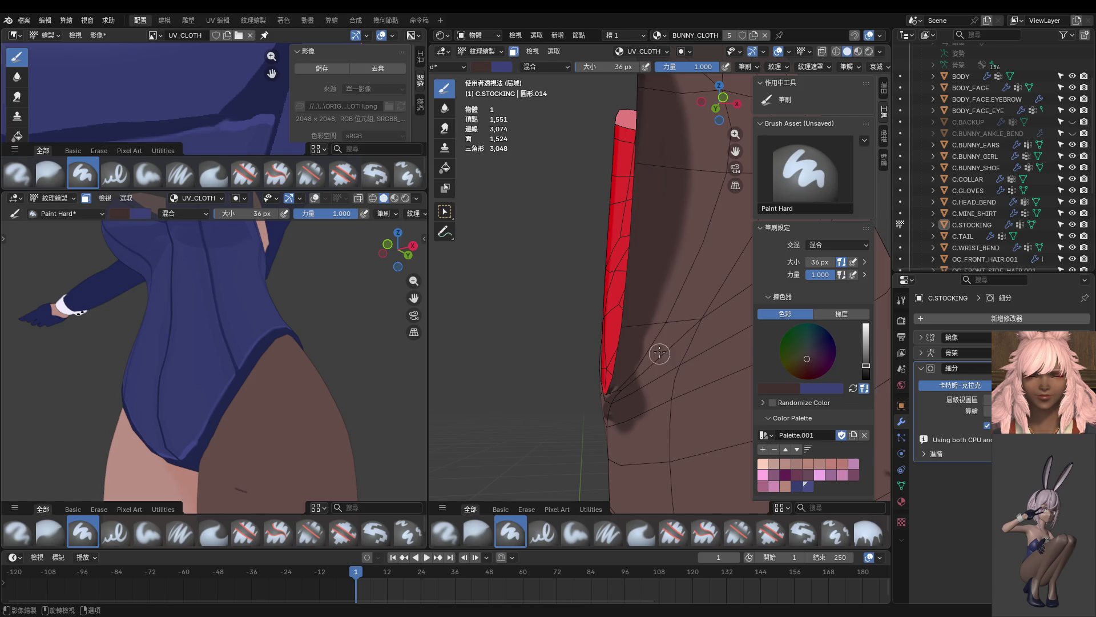
pyautogui.moveTo(591, 379); pyautogui.dragTo(640, 309, button='middle')
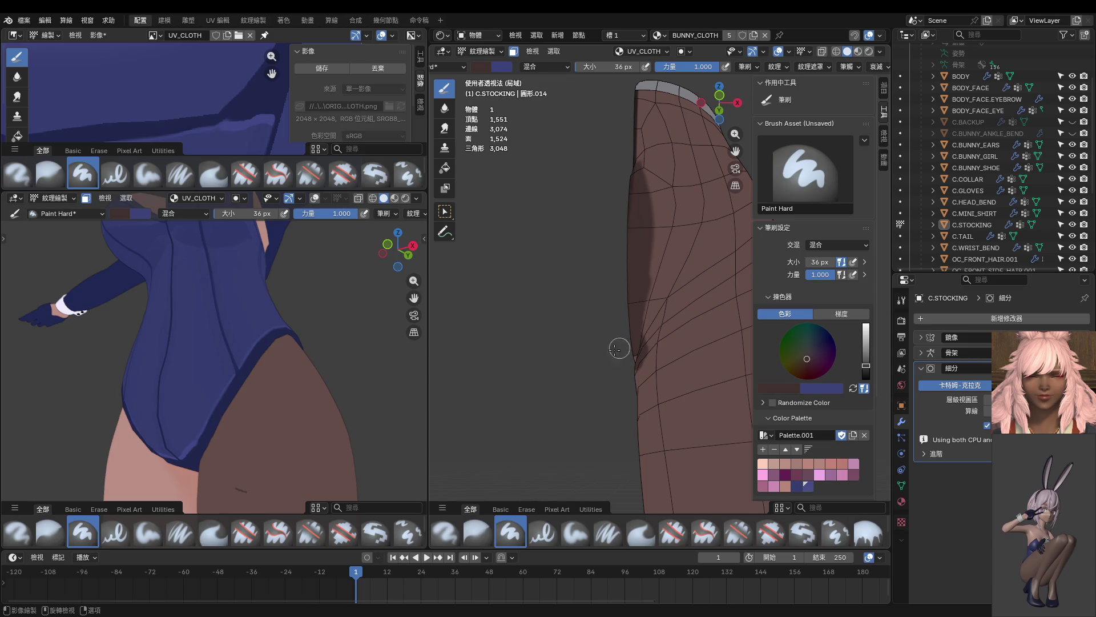
pyautogui.scroll(2, 269, 435)
pyautogui.moveTo(269, 435); pyautogui.dragTo(274, 356, button='middle')
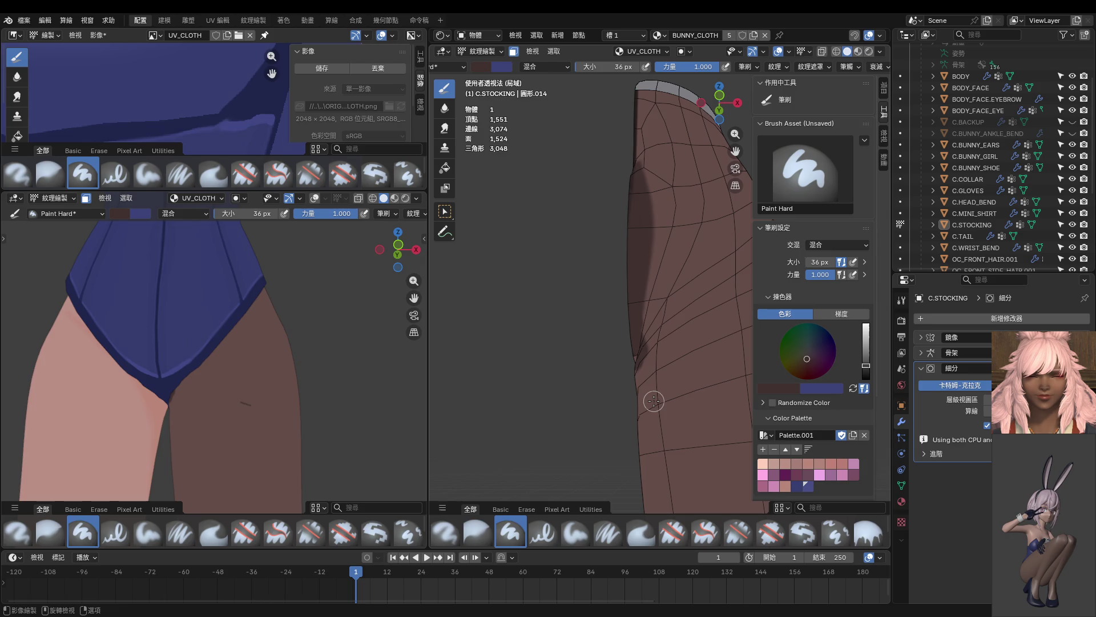
# Step: Sample the leg brown, then a darker brown from the stocking, as the paint colour
pyautogui.press('s')
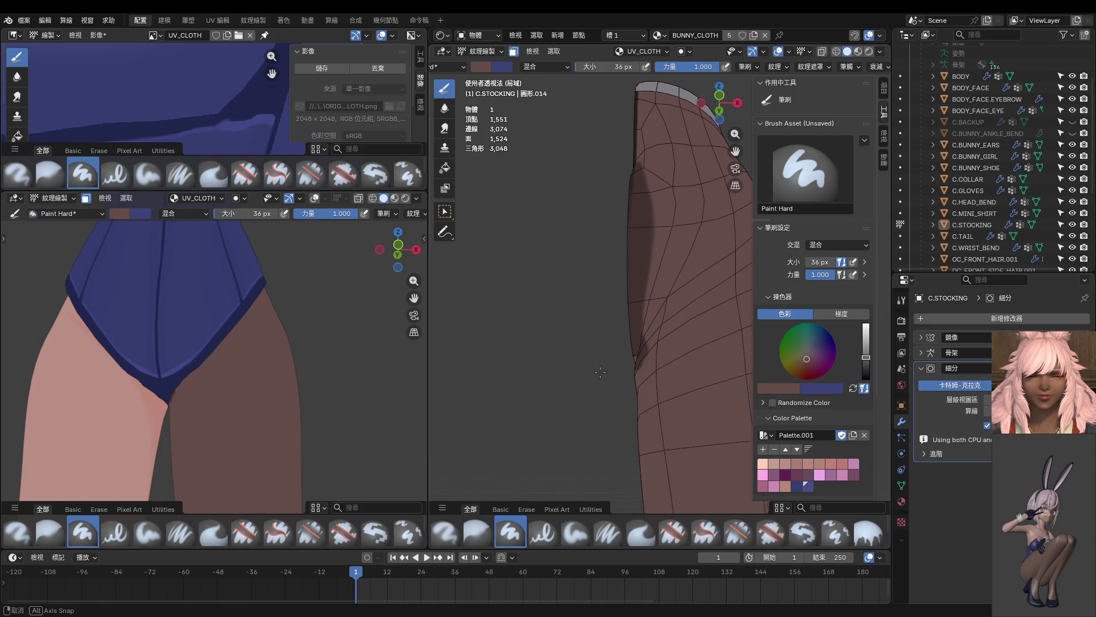
pyautogui.moveTo(599, 375); pyautogui.dragTo(609, 360, button='middle')
pyautogui.press('s')
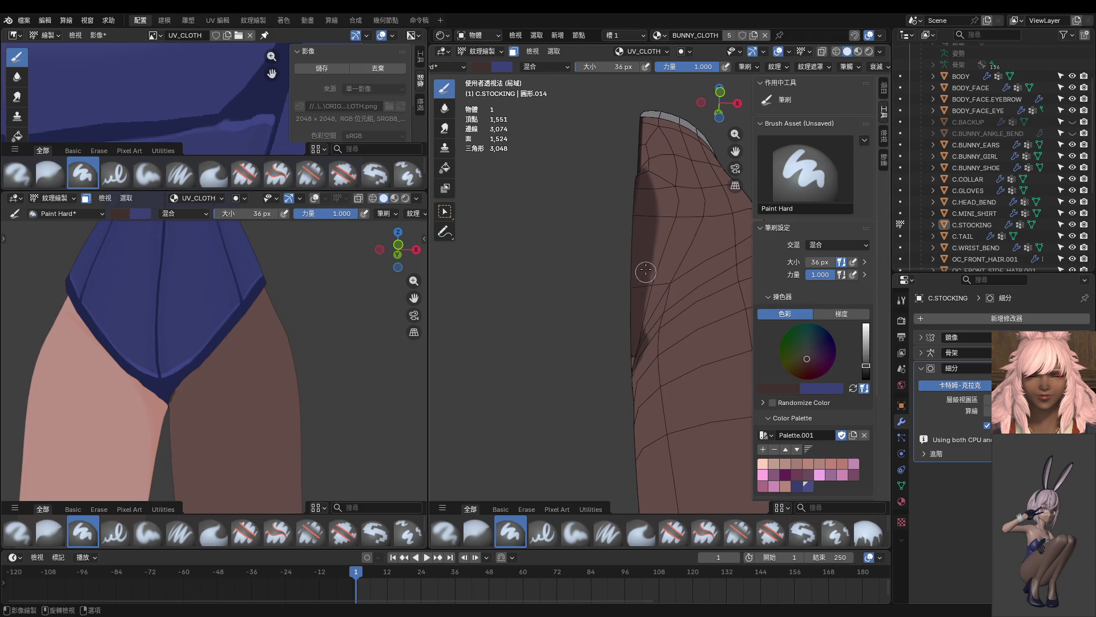
pyautogui.moveTo(631, 310); pyautogui.dragTo(674, 365, button='middle')
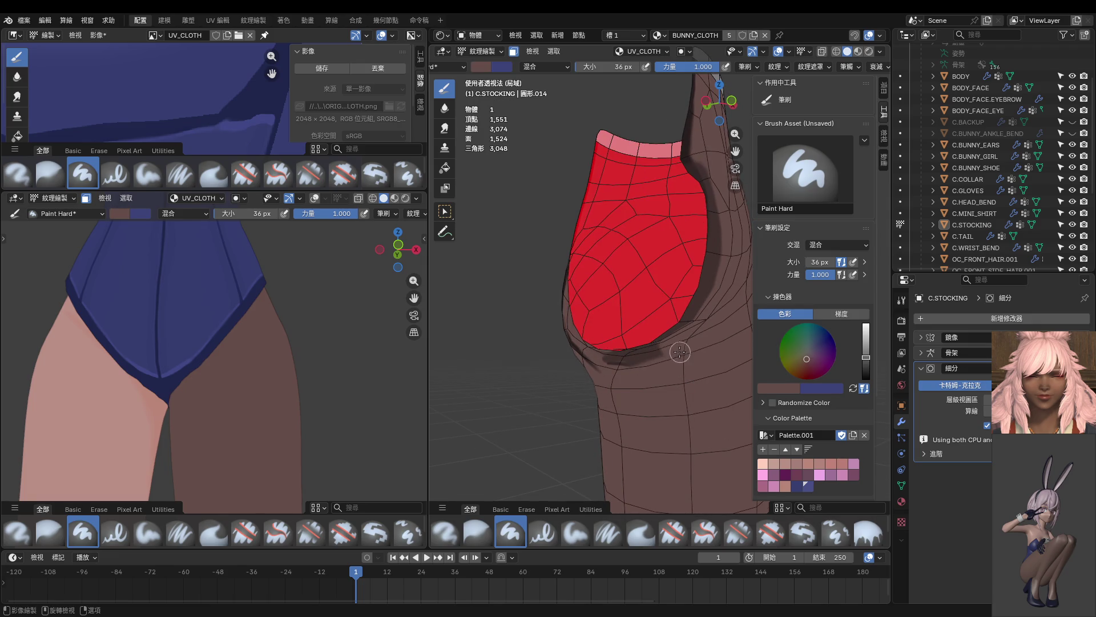
pyautogui.moveTo(593, 379); pyautogui.dragTo(667, 366, button='middle')
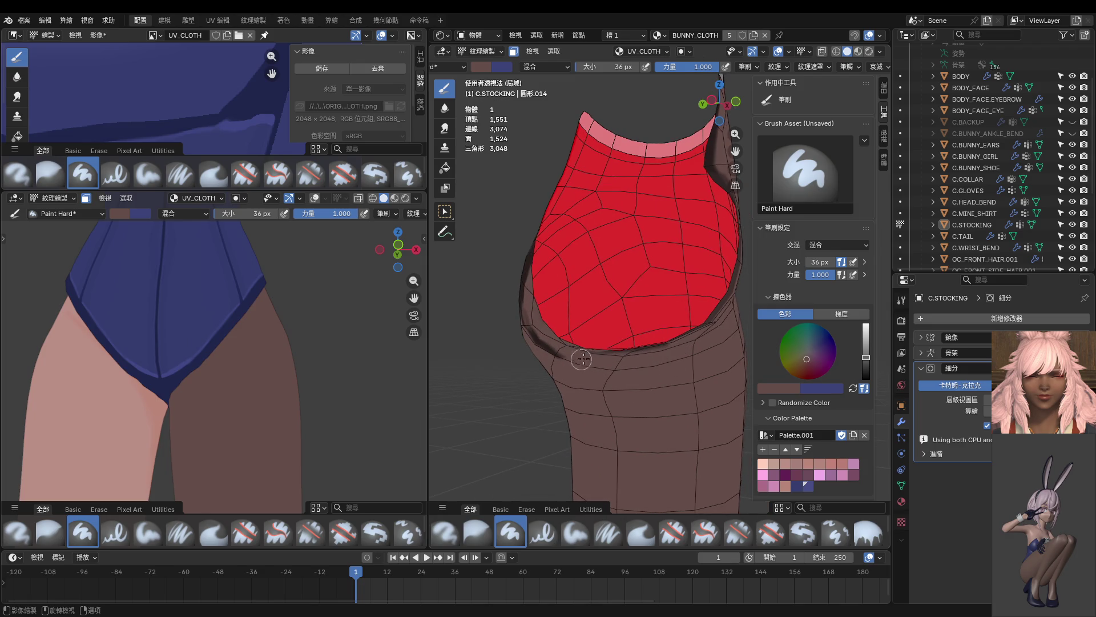
# Step: After circling the stocking mesh, paint a dark shading stroke down its front and check it
pyautogui.moveTo(591, 382)
pyautogui.mouseDown(button='middle')
pyautogui.moveTo(570, 366)
pyautogui.moveTo(586, 398)
pyautogui.mouseUp(button='middle')
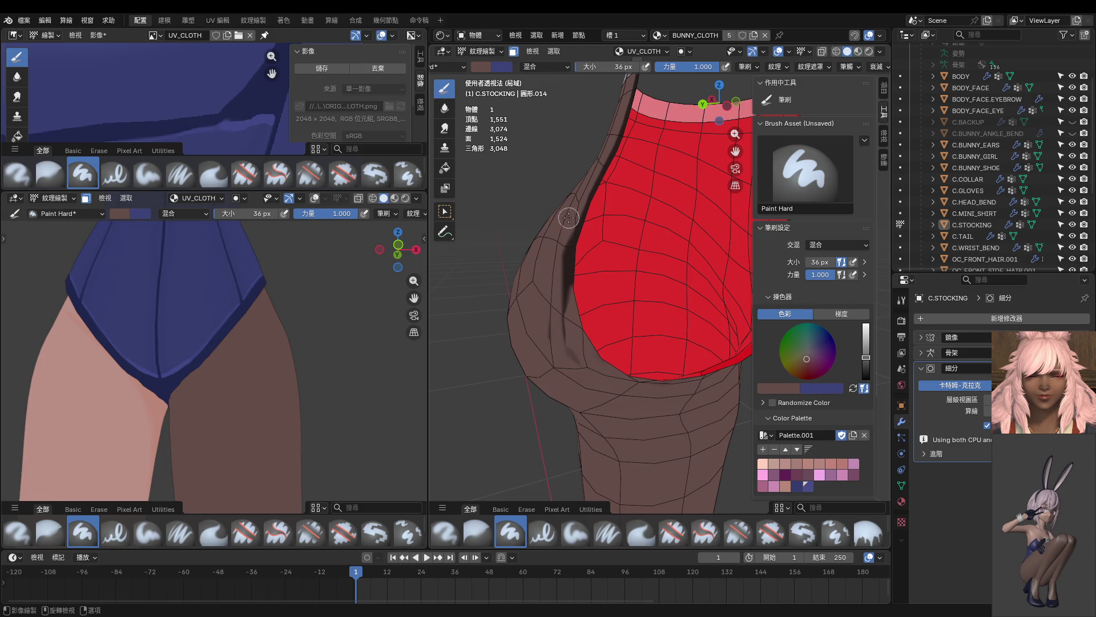
pyautogui.moveTo(558, 289)
pyautogui.mouseDown(button='middle')
pyautogui.moveTo(624, 311)
pyautogui.moveTo(579, 357)
pyautogui.mouseUp(button='middle')
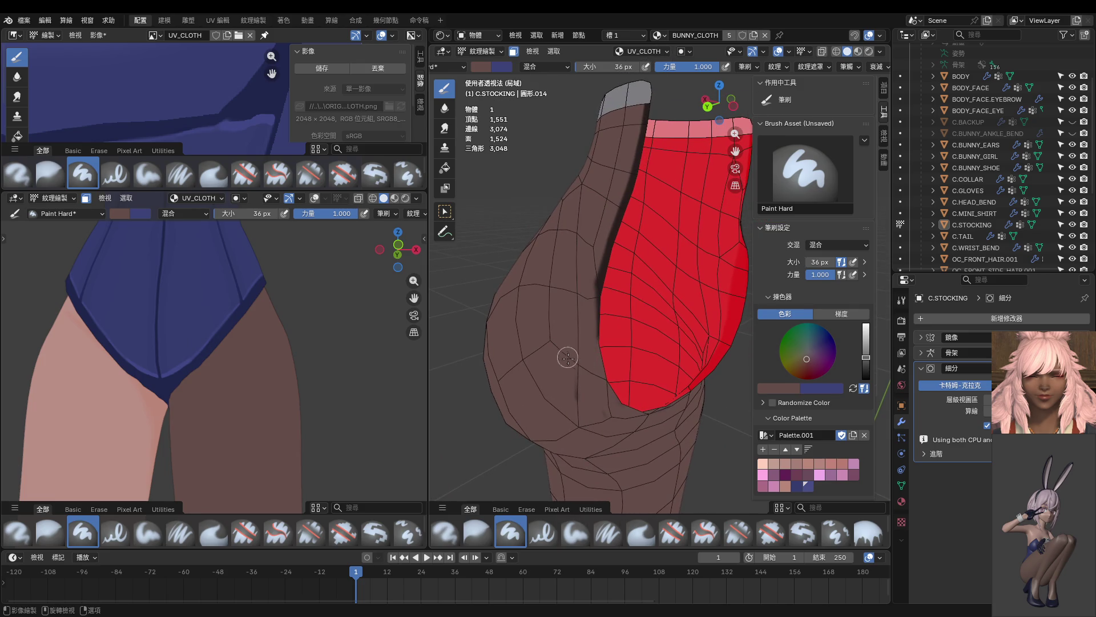
pyautogui.moveTo(664, 436); pyautogui.dragTo(610, 395, button='middle')
pyautogui.moveTo(680, 291); pyautogui.dragTo(628, 403, button='middle')
pyautogui.moveTo(586, 242)
pyautogui.mouseDown()
pyautogui.moveTo(574, 309)
pyautogui.moveTo(591, 389)
pyautogui.mouseUp()
pyautogui.moveTo(590, 390)
pyautogui.mouseDown(button='middle')
pyautogui.moveTo(650, 412)
pyautogui.moveTo(557, 387)
pyautogui.moveTo(588, 350)
pyautogui.moveTo(545, 377)
pyautogui.moveTo(514, 439)
pyautogui.mouseUp(button='middle')
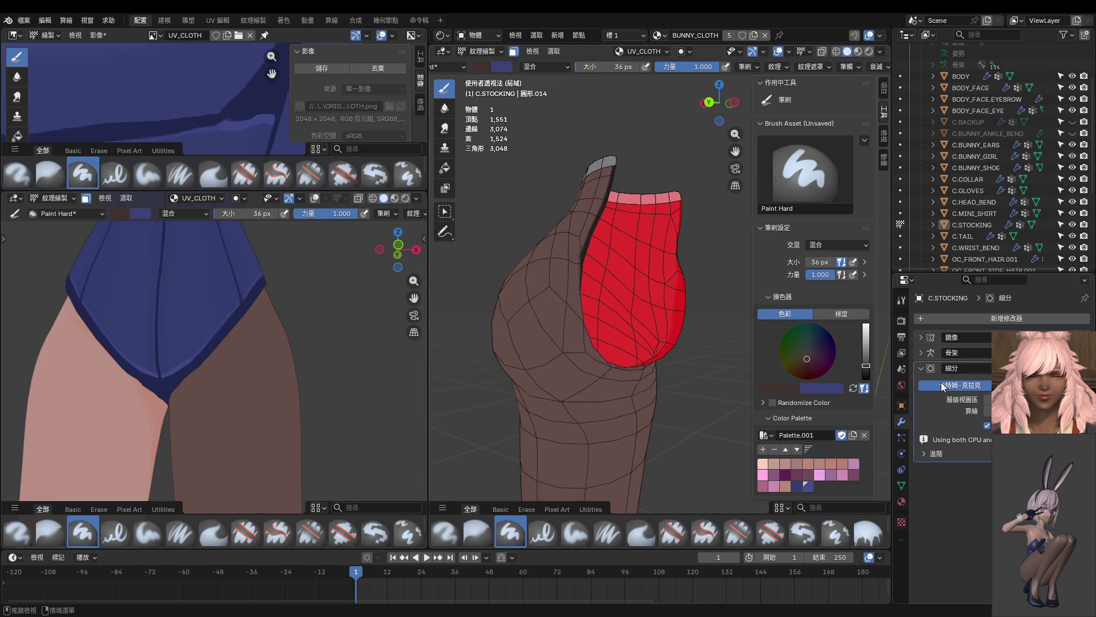
pyautogui.hotkey('ctrl', 'Tab')
# Step: In Edit Mode with everything deselected, pick a strip of faces from the stocking top down the seam
pyautogui.click(577, 434)
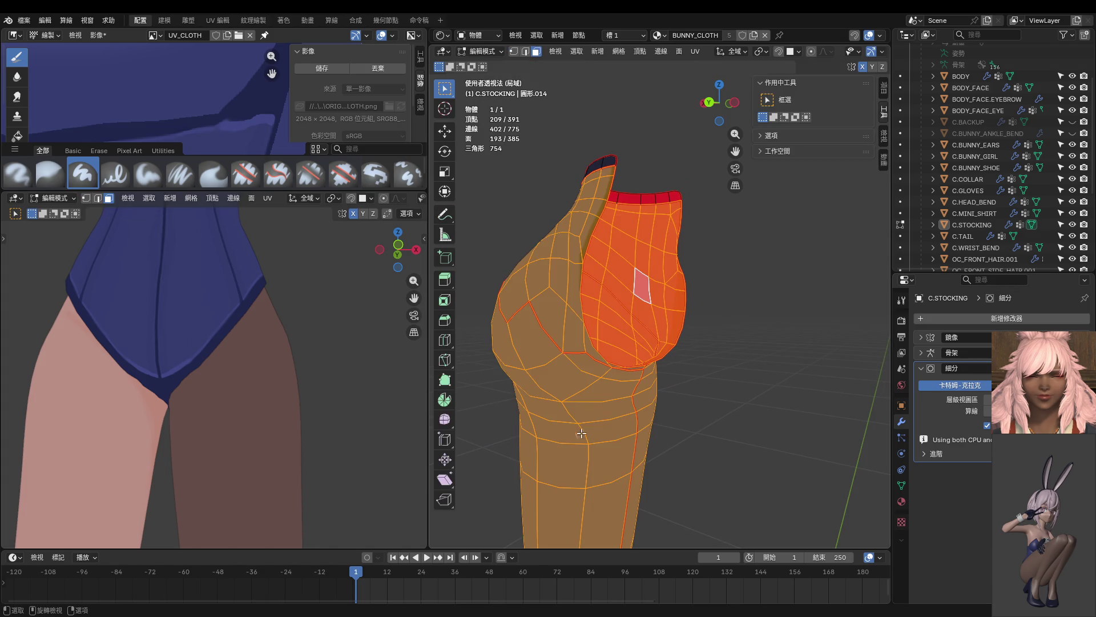
pyautogui.hotkey('alt', 'a')
pyautogui.moveTo(692, 433); pyautogui.dragTo(675, 346, button='middle')
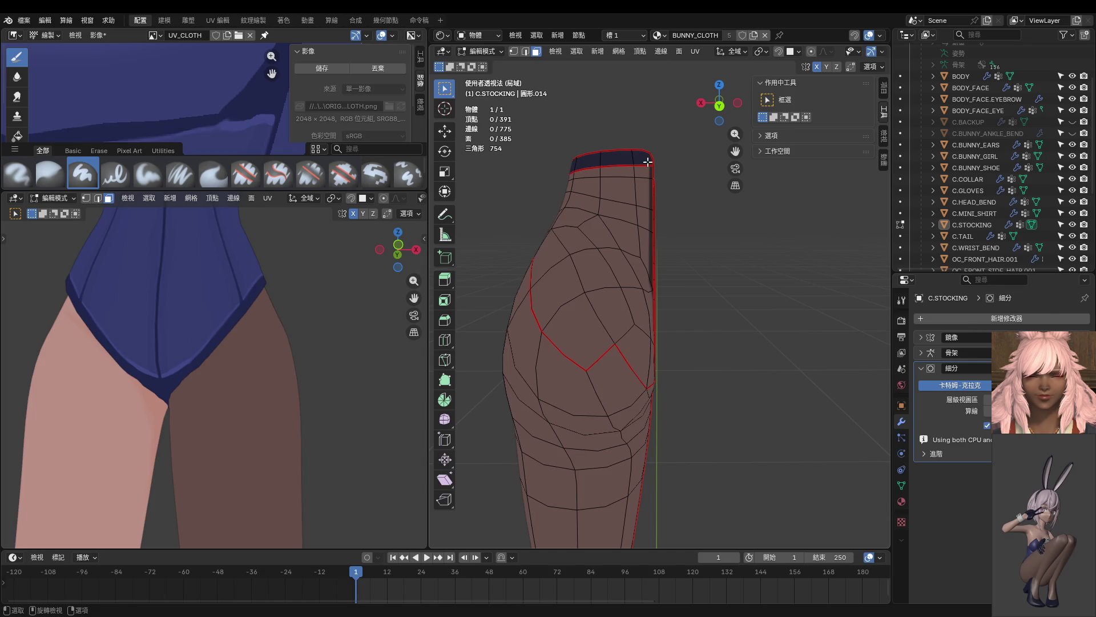
pyautogui.click(648, 162)
pyautogui.moveTo(647, 161)
pyautogui.mouseDown(button='middle')
pyautogui.moveTo(597, 342)
pyautogui.moveTo(578, 343)
pyautogui.mouseUp(button='middle')
pyautogui.keyDown('ctrl'); pyautogui.click(597, 344); pyautogui.keyUp('ctrl')
pyautogui.keyDown('ctrl'); pyautogui.click(578, 342); pyautogui.keyUp('ctrl')
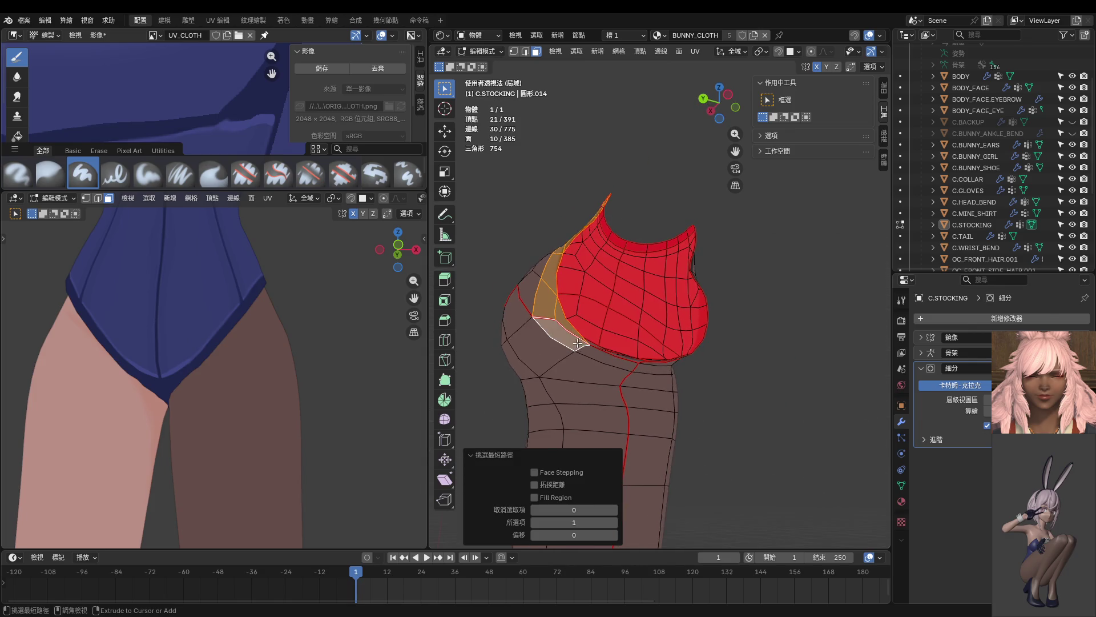
pyautogui.keyDown('ctrl'); pyautogui.click(614, 362); pyautogui.keyUp('ctrl')
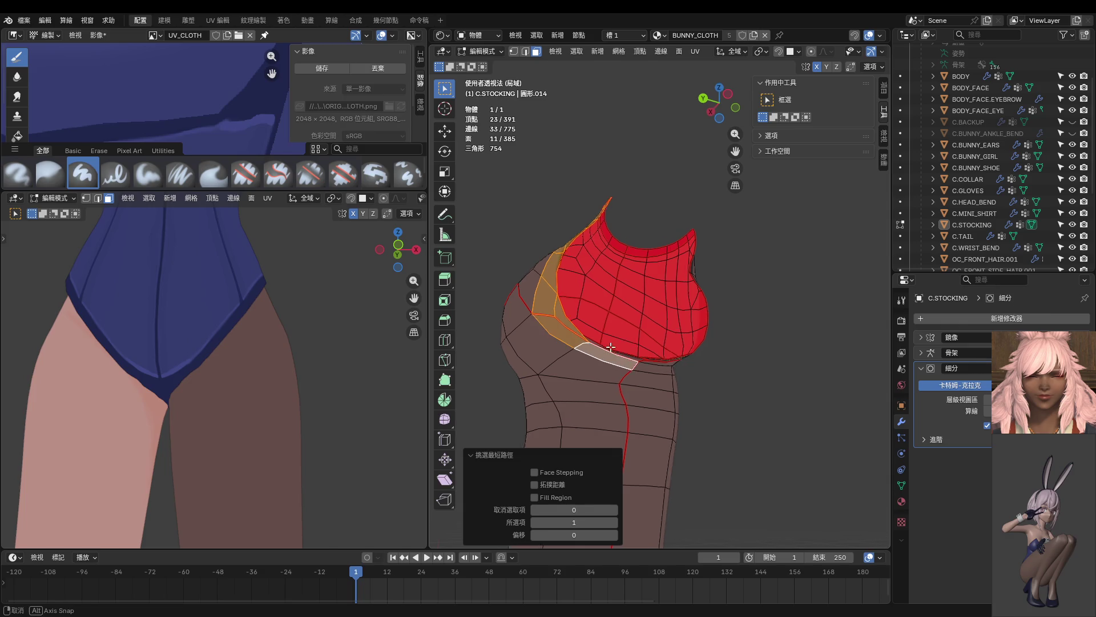
# Step: Extend the face selection along the lower band and up the inner thigh
pyautogui.moveTo(613, 362); pyautogui.dragTo(605, 335, button='middle')
pyautogui.keyDown('ctrl'); pyautogui.click(594, 373); pyautogui.keyUp('ctrl')
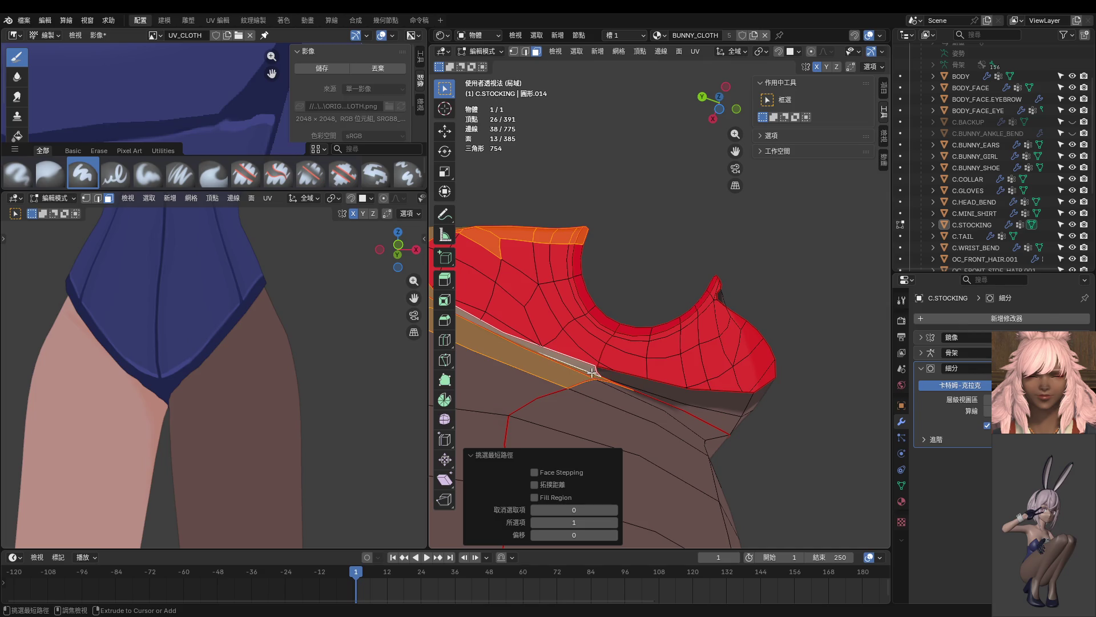
pyautogui.keyDown('ctrl'); pyautogui.click(644, 387); pyautogui.keyUp('ctrl')
pyautogui.moveTo(644, 386); pyautogui.dragTo(690, 415, button='middle')
pyautogui.keyDown('ctrl'); pyautogui.click(734, 408); pyautogui.keyUp('ctrl')
pyautogui.keyDown('ctrl'); pyautogui.click(702, 322); pyautogui.keyUp('ctrl')
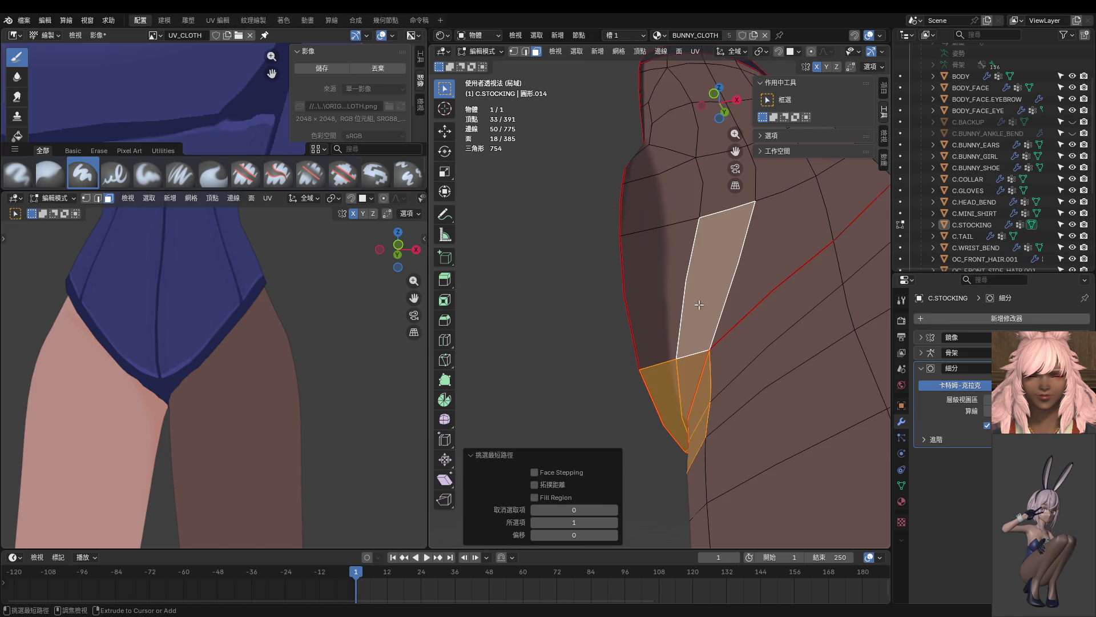
pyautogui.moveTo(700, 322); pyautogui.dragTo(650, 330, button='middle')
pyautogui.keyDown('ctrl'); pyautogui.click(624, 182); pyautogui.keyUp('ctrl')
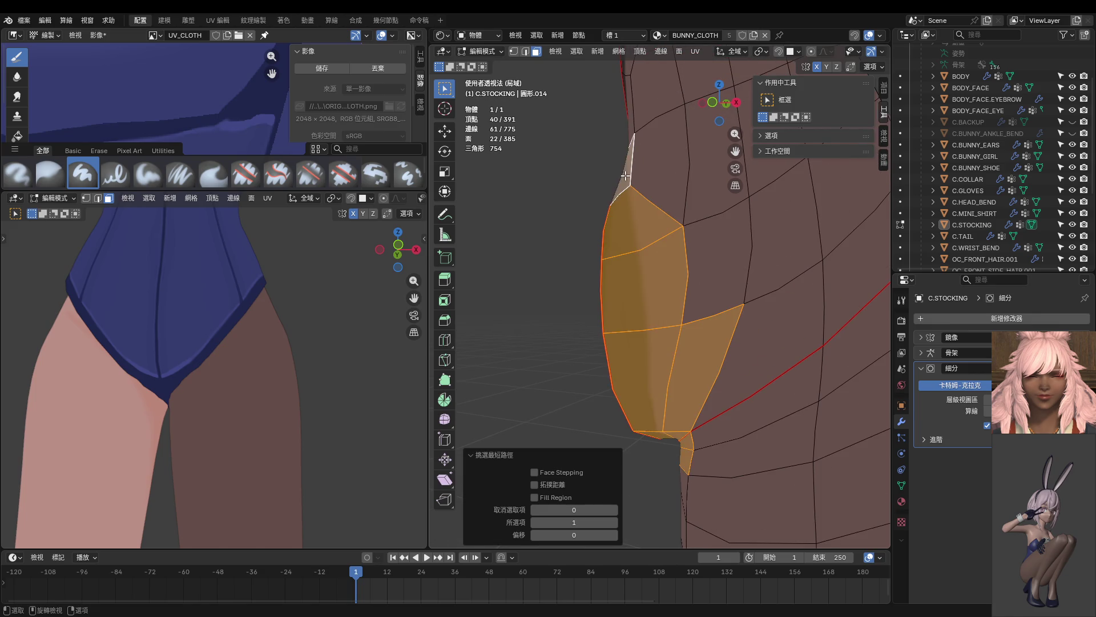
pyautogui.moveTo(623, 182); pyautogui.dragTo(684, 181, button='middle')
pyautogui.keyDown('ctrl'); pyautogui.click(656, 386); pyautogui.keyUp('ctrl')
pyautogui.moveTo(656, 387); pyautogui.dragTo(691, 372, button='middle')
# Step: Switch the stocking back to Texture Paint with the band selected
pyautogui.hotkey('ctrl', 'Tab')
pyautogui.click(775, 375)
pyautogui.moveTo(681, 290)
pyautogui.mouseDown(button='middle')
pyautogui.moveTo(705, 408)
pyautogui.moveTo(603, 416)
pyautogui.mouseUp(button='middle')
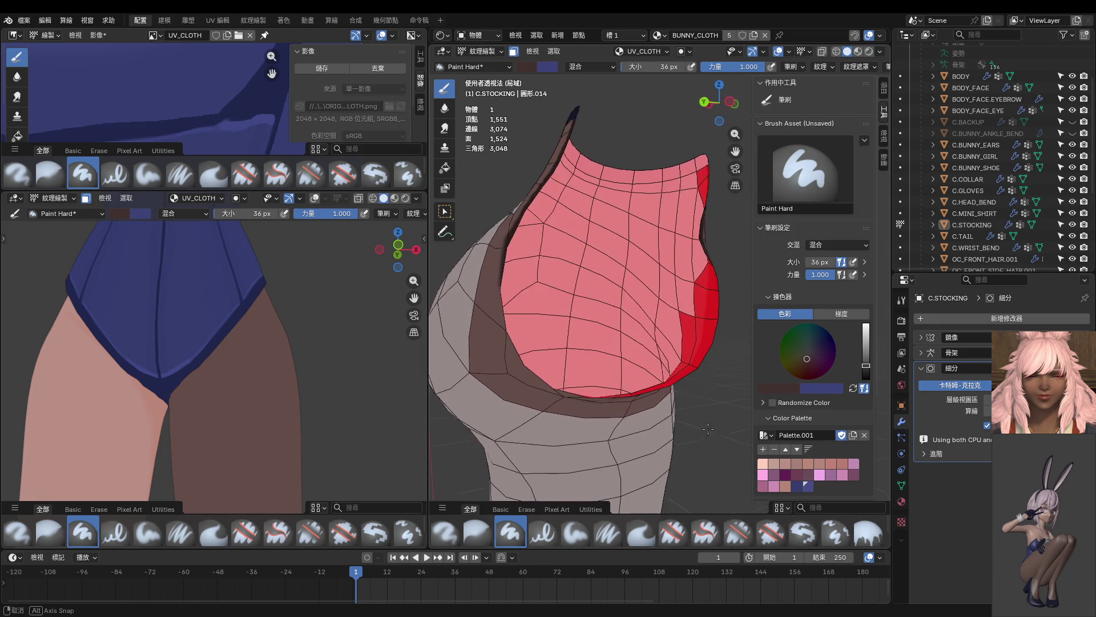
# Step: Turn the stocking to show its inner edge and enlarge the Image Editor area
pyautogui.moveTo(565, 384); pyautogui.dragTo(671, 329, button='middle')
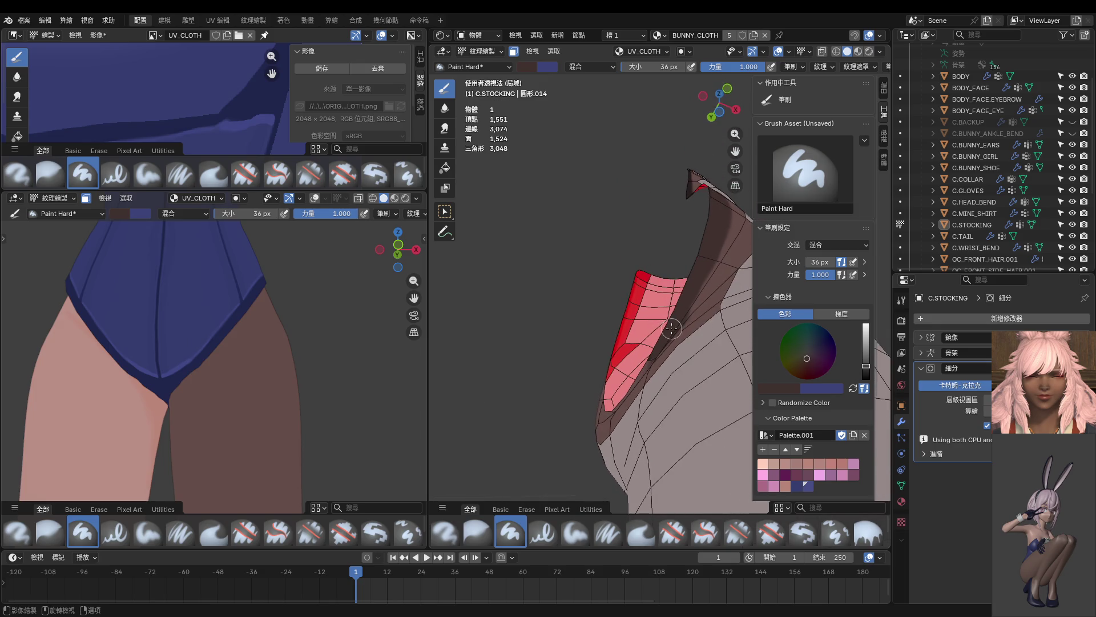
pyautogui.moveTo(650, 372); pyautogui.dragTo(664, 378, button='middle')
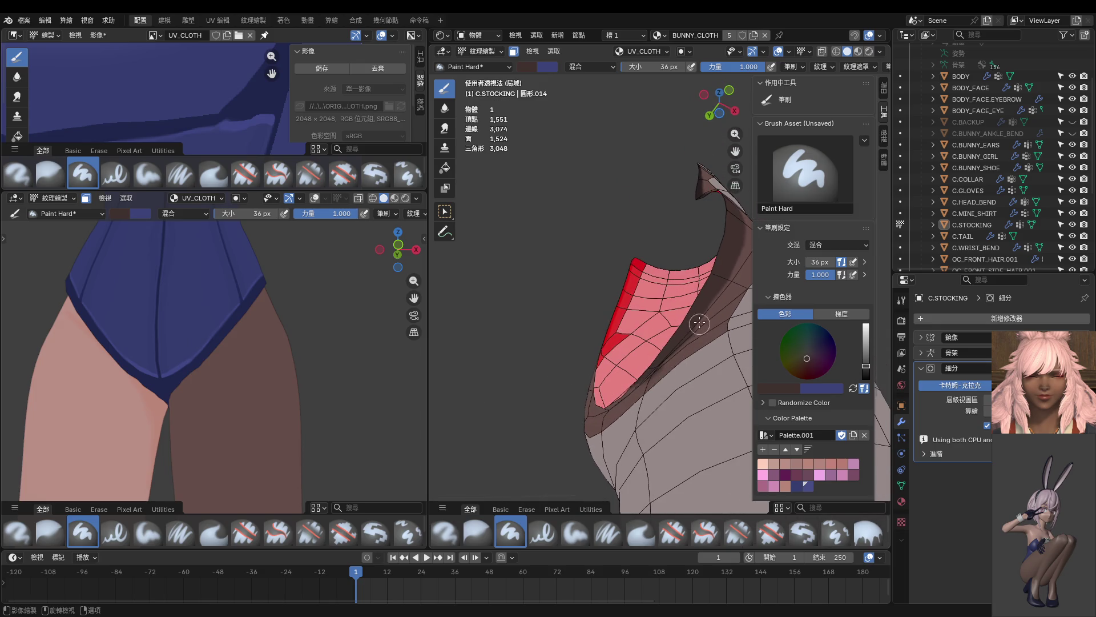
pyautogui.moveTo(696, 321)
pyautogui.mouseDown(button='middle')
pyautogui.moveTo(651, 402)
pyautogui.moveTo(603, 399)
pyautogui.moveTo(593, 336)
pyautogui.mouseUp(button='middle')
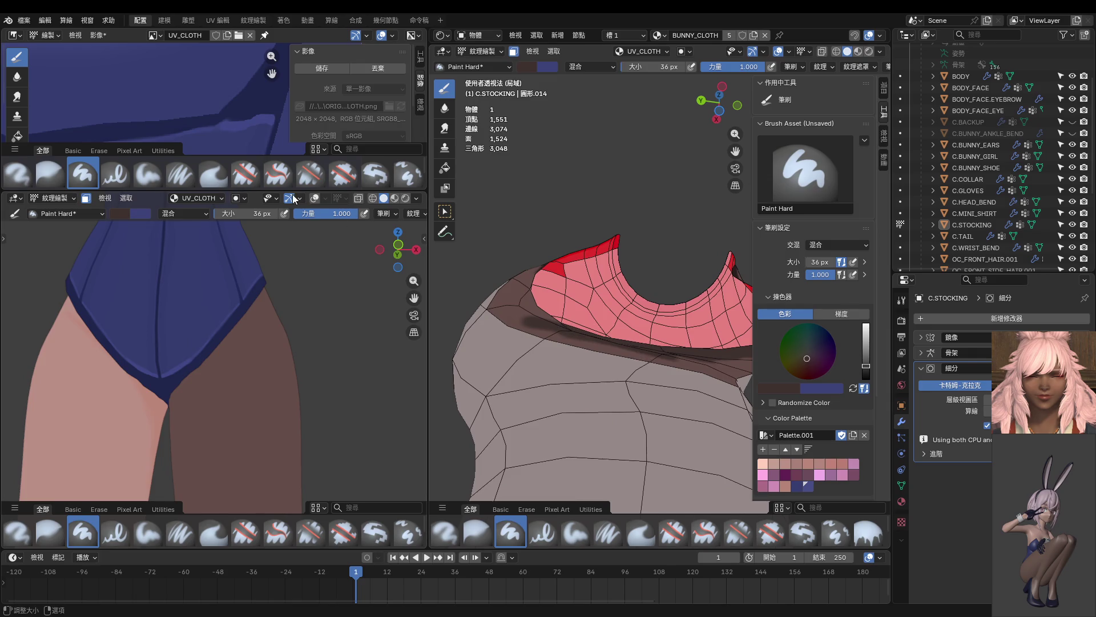
pyautogui.moveTo(214, 192); pyautogui.dragTo(214, 436)
pyautogui.scroll(-2, 235, 254)
pyautogui.scroll(-3, 235, 254)
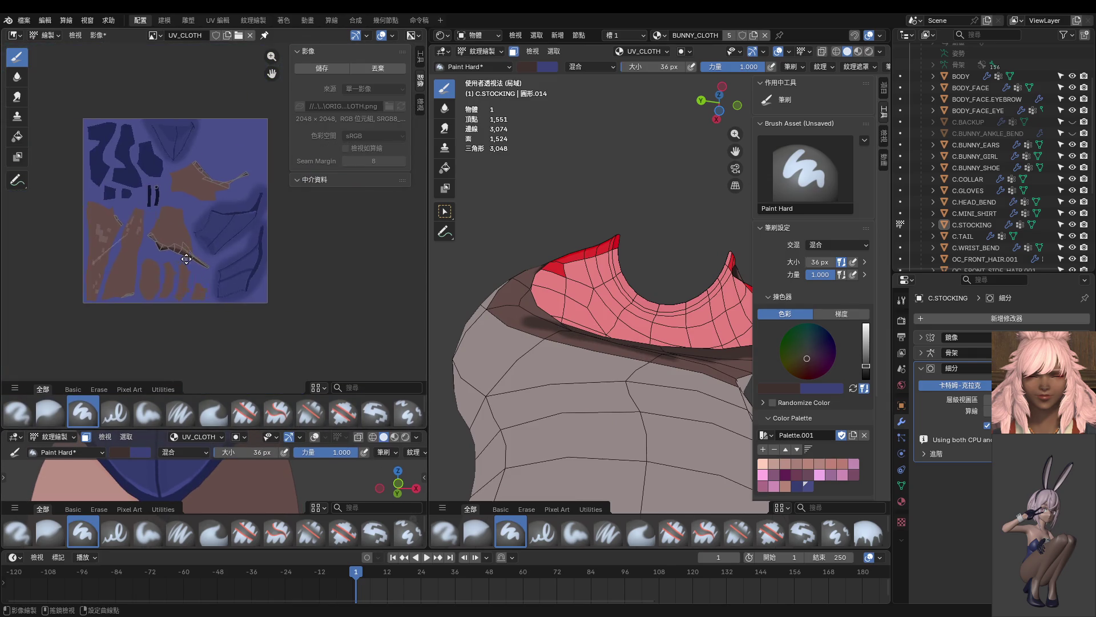
pyautogui.scroll(4, 226, 255)
# Step: Paint a dark brown stroke along the stocking's top band and circle round to inspect it
pyautogui.moveTo(568, 357); pyautogui.dragTo(586, 367, button='middle')
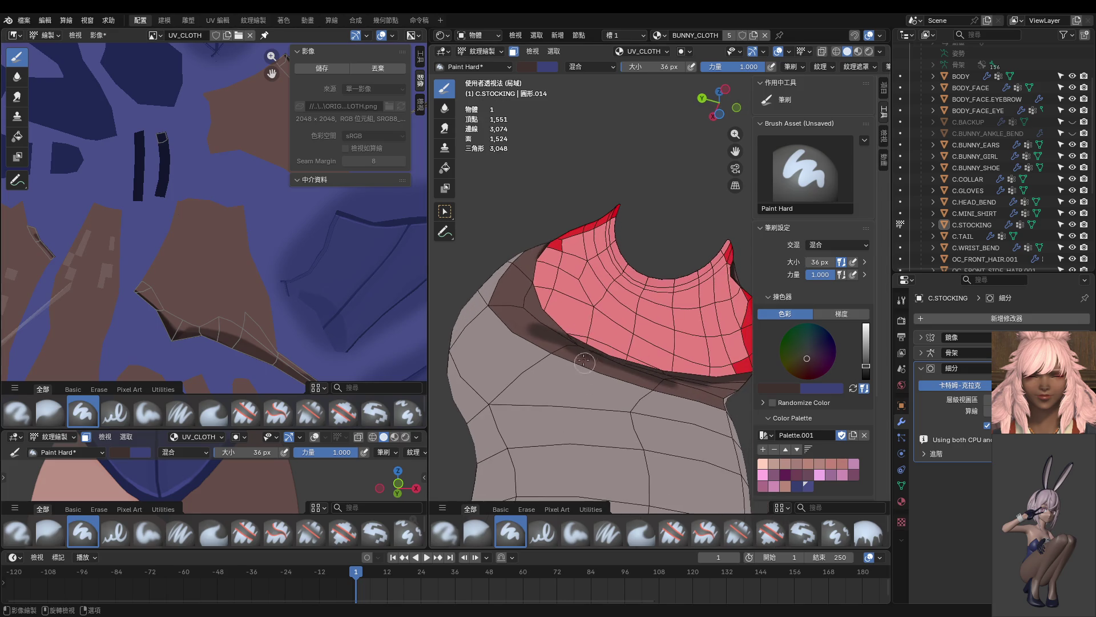
pyautogui.moveTo(542, 248); pyautogui.dragTo(596, 366)
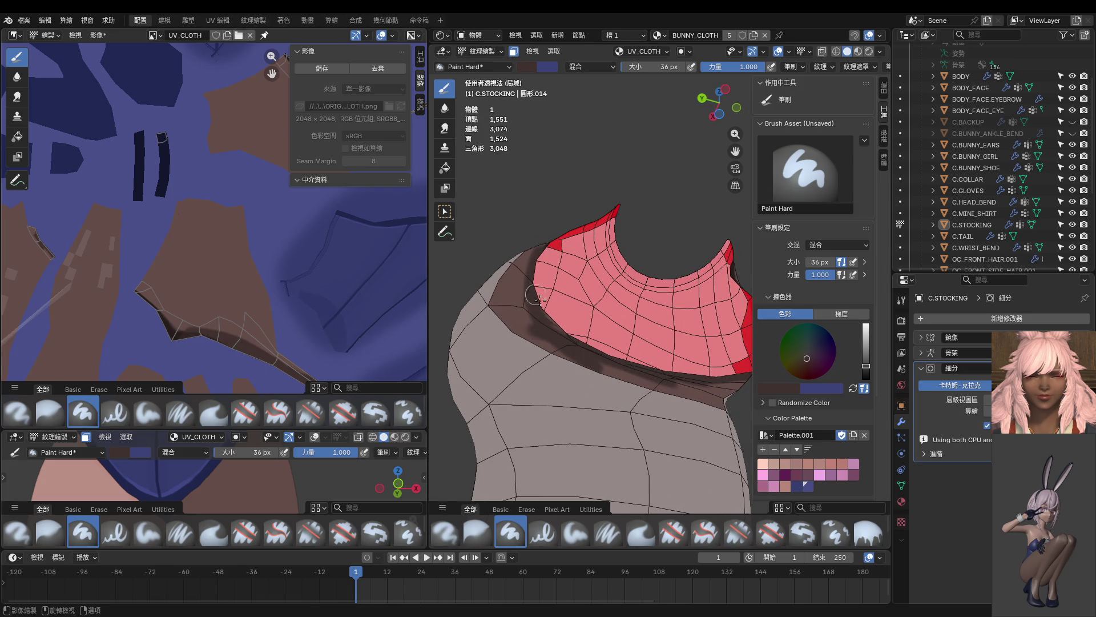
pyautogui.moveTo(626, 372); pyautogui.dragTo(581, 362, button='middle')
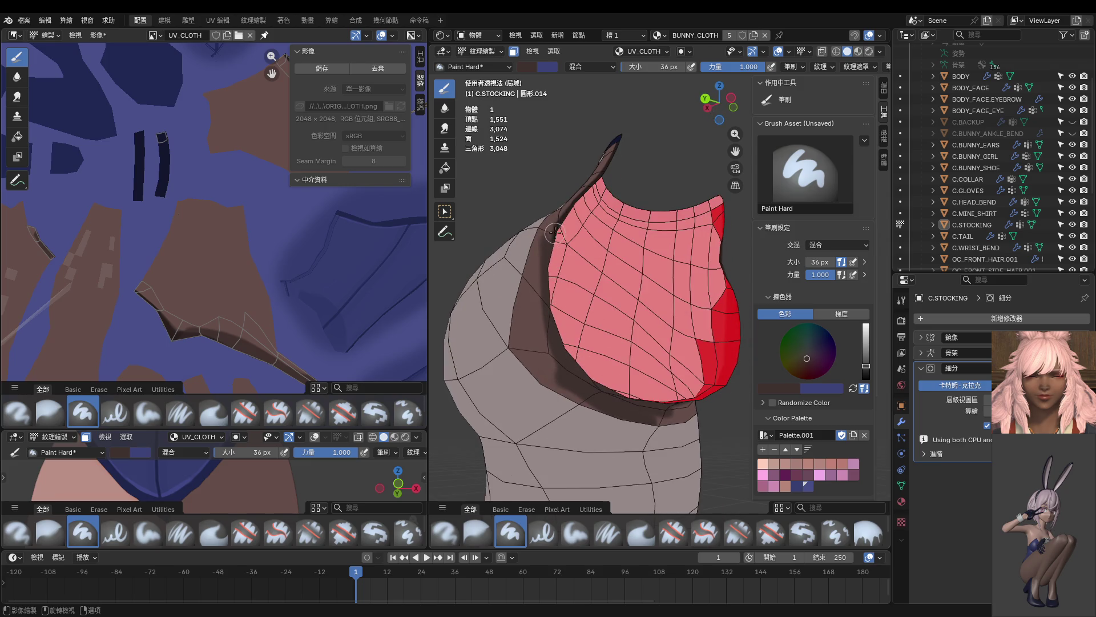
pyautogui.moveTo(590, 399); pyautogui.dragTo(576, 290, button='middle')
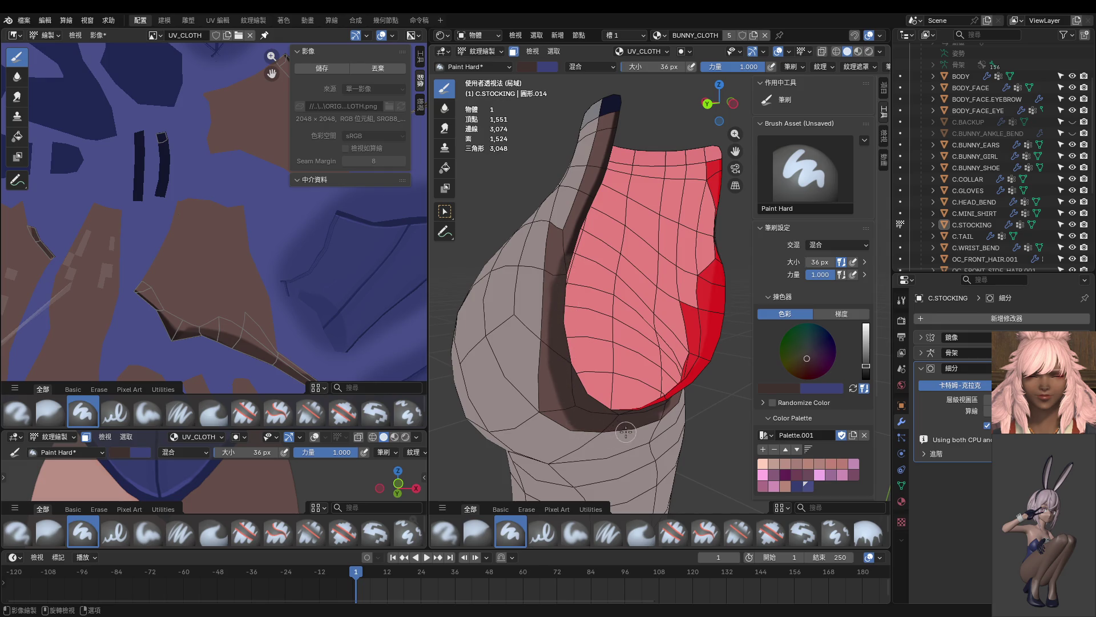
pyautogui.moveTo(626, 432); pyautogui.dragTo(566, 402, button='middle')
pyautogui.moveTo(650, 431)
pyautogui.mouseDown(button='middle')
pyautogui.moveTo(677, 416)
pyautogui.moveTo(625, 420)
pyautogui.moveTo(569, 383)
pyautogui.mouseUp(button='middle')
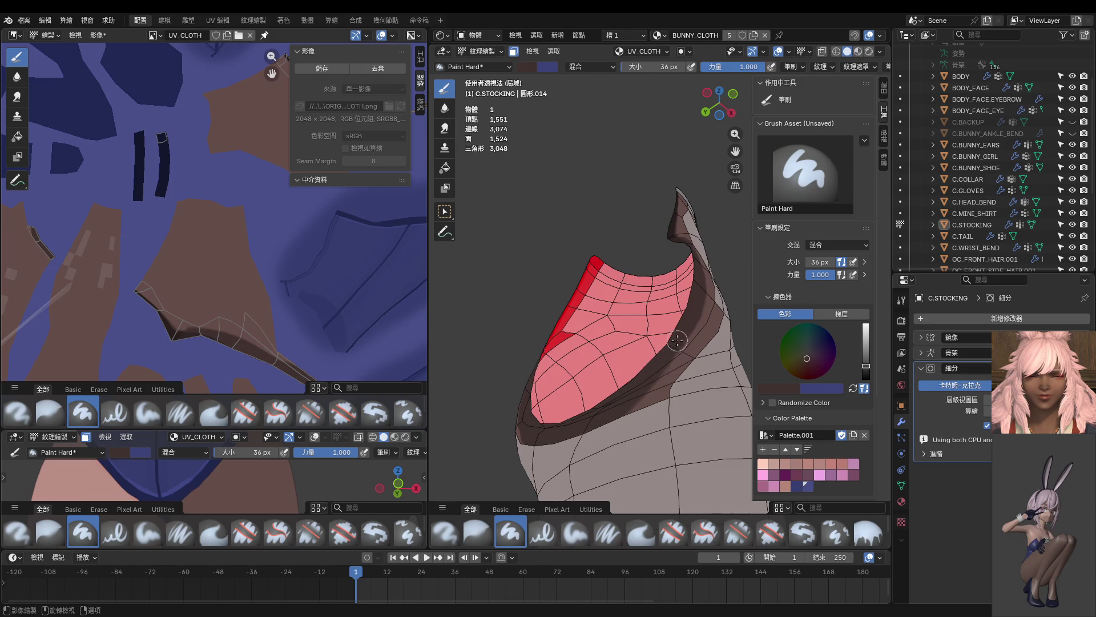
pyautogui.moveTo(605, 423); pyautogui.dragTo(647, 364, button='middle')
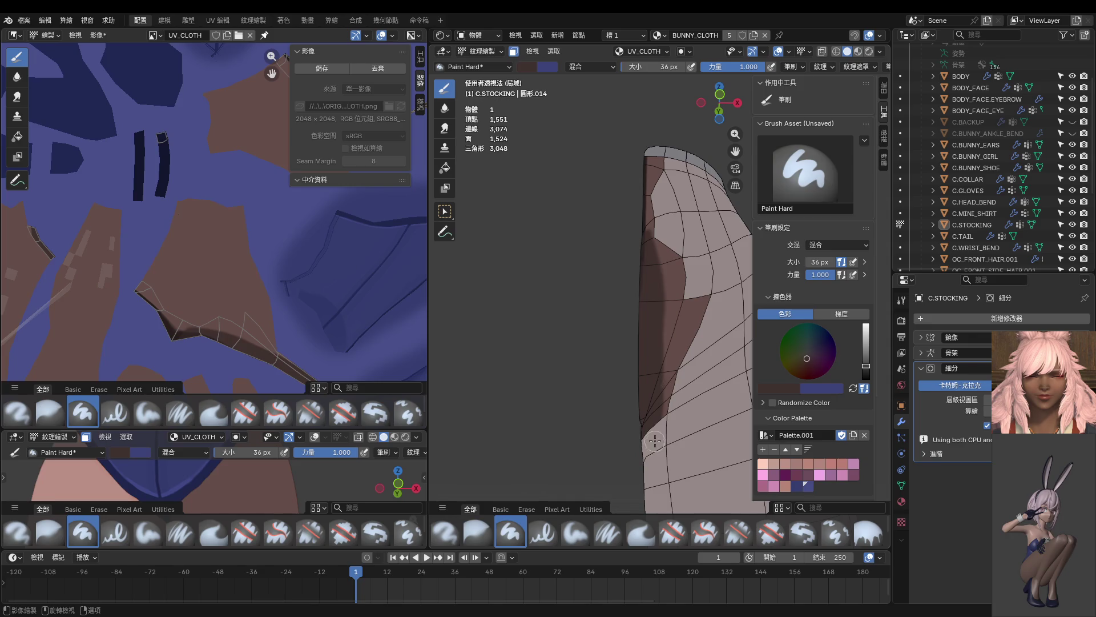
# Step: In front ortho view, touch up the left-edge shading and set the brush to 12 px
pyautogui.press('KP_1')
pyautogui.keyDown('ctrl'); pyautogui.moveTo(639, 447); pyautogui.dragTo(622, 288, button='middle'); pyautogui.keyUp('ctrl')
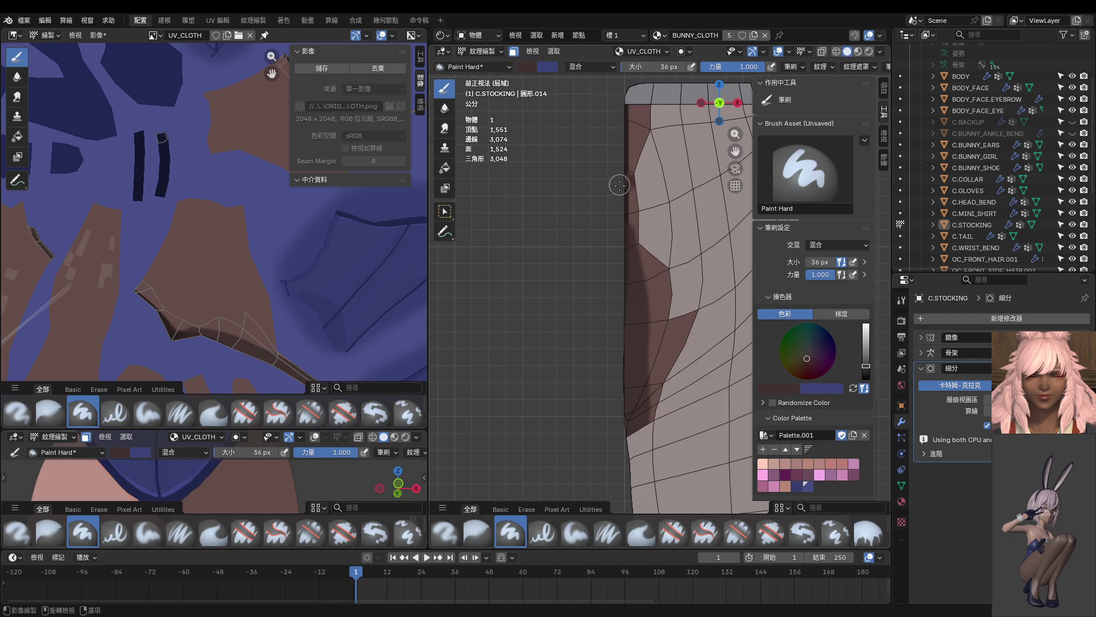
pyautogui.moveTo(620, 180); pyautogui.dragTo(615, 193)
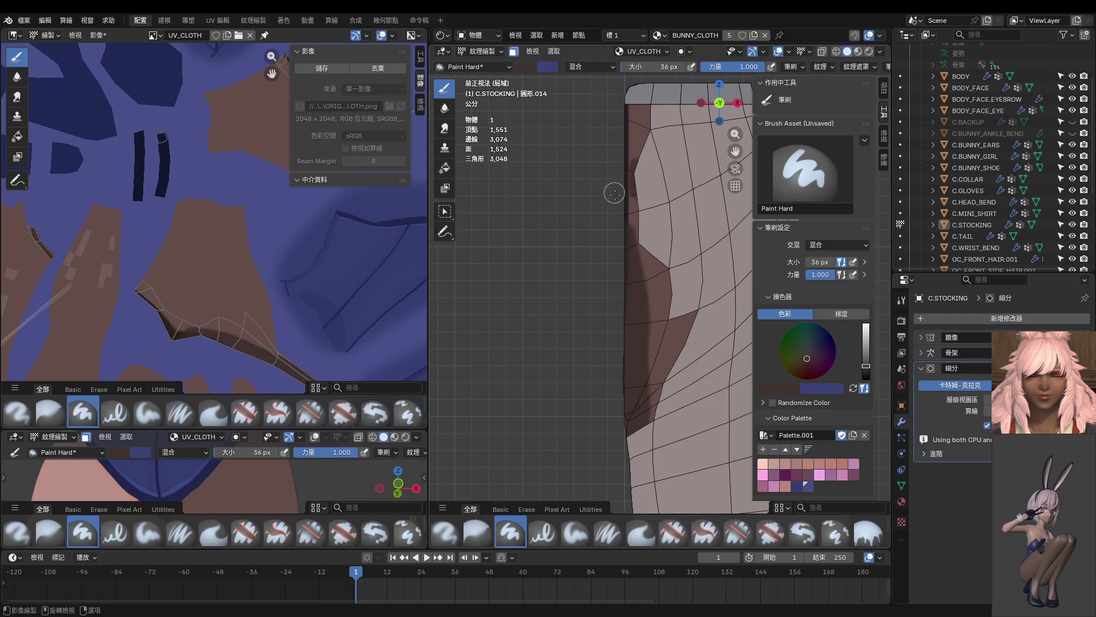
pyautogui.press('f')
pyautogui.click(615, 227)
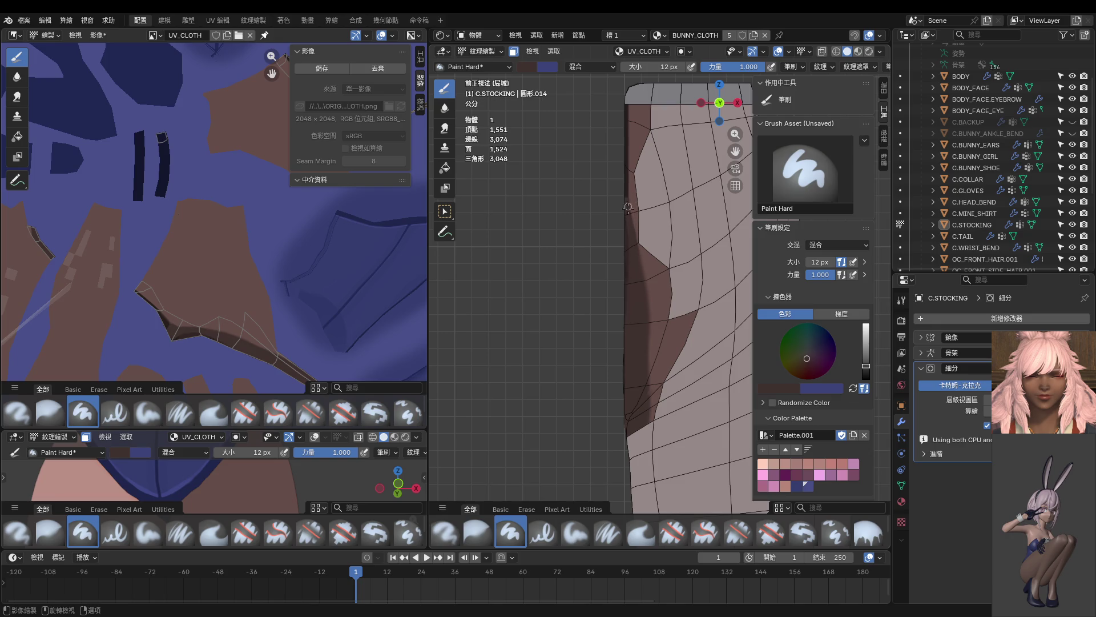
# Step: Sample a lighter stocking brown and show the mirrored half so both legs appear
pyautogui.keyDown('shift'); pyautogui.moveTo(637, 257); pyautogui.dragTo(629, 202, button='middle'); pyautogui.keyUp('shift')
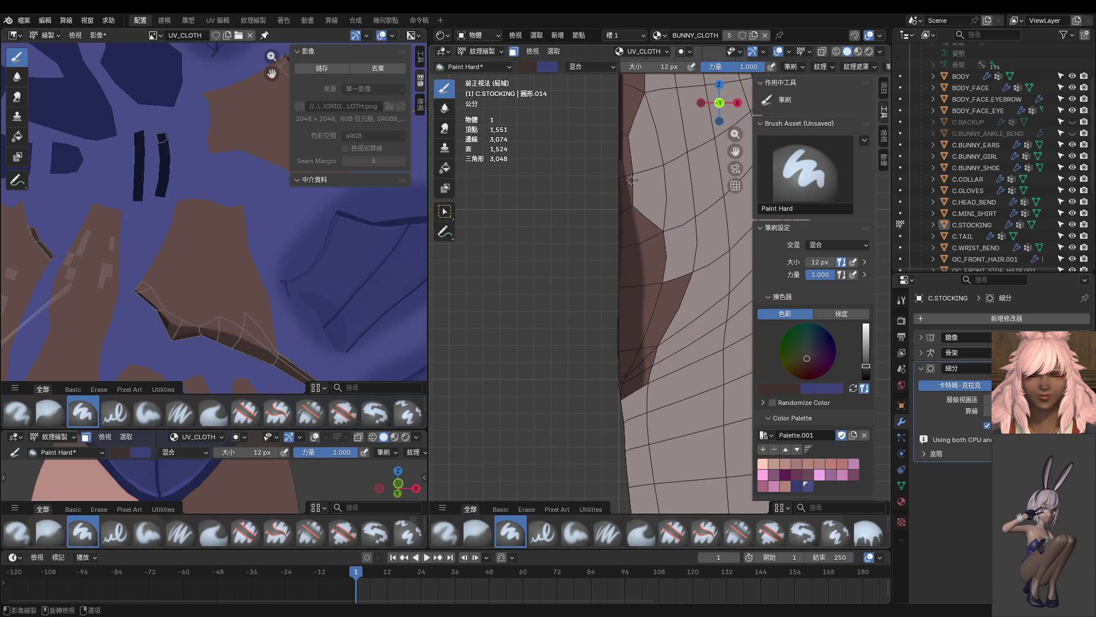
pyautogui.press('s')
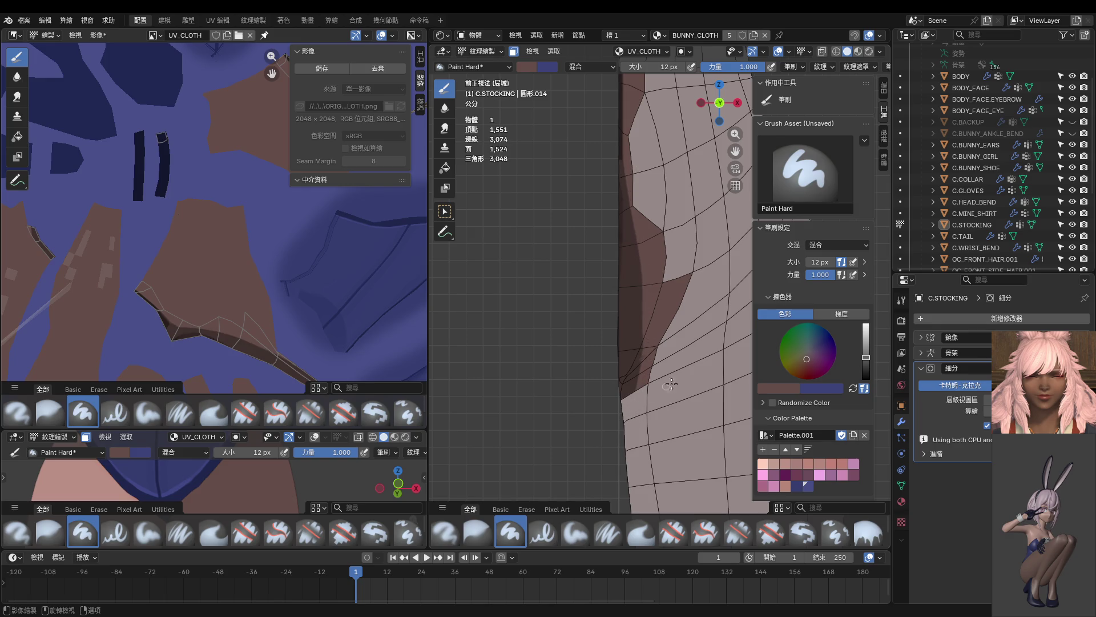
pyautogui.hotkey('alt', 'b')
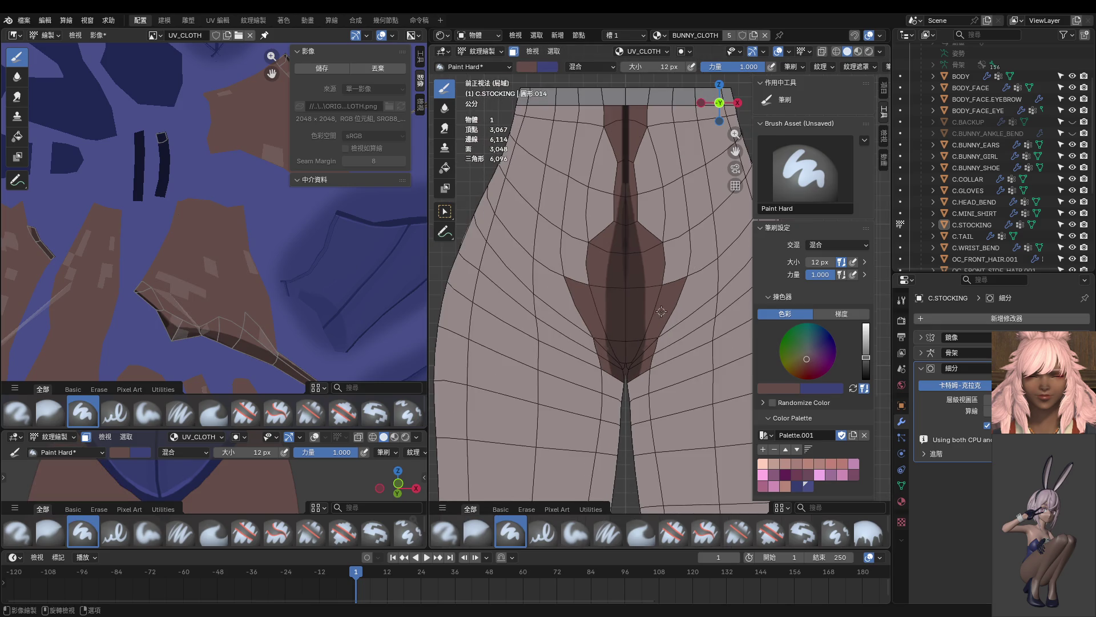
pyautogui.scroll(2, 661, 312)
pyautogui.scroll(1, 646, 344)
pyautogui.scroll(2, 648, 336)
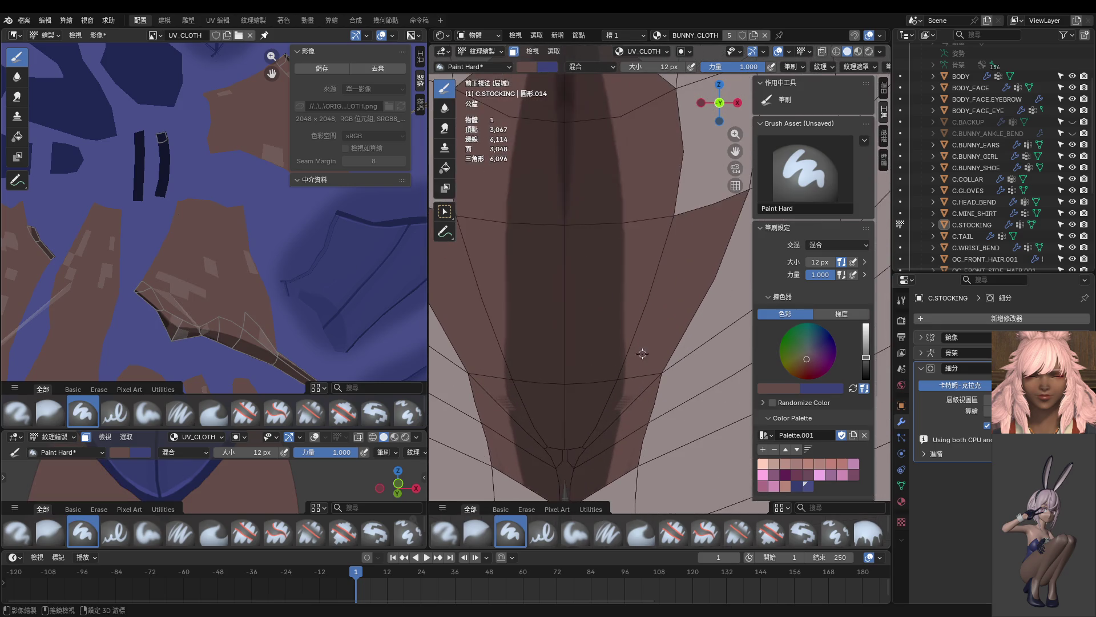
pyautogui.scroll(-1, 635, 356)
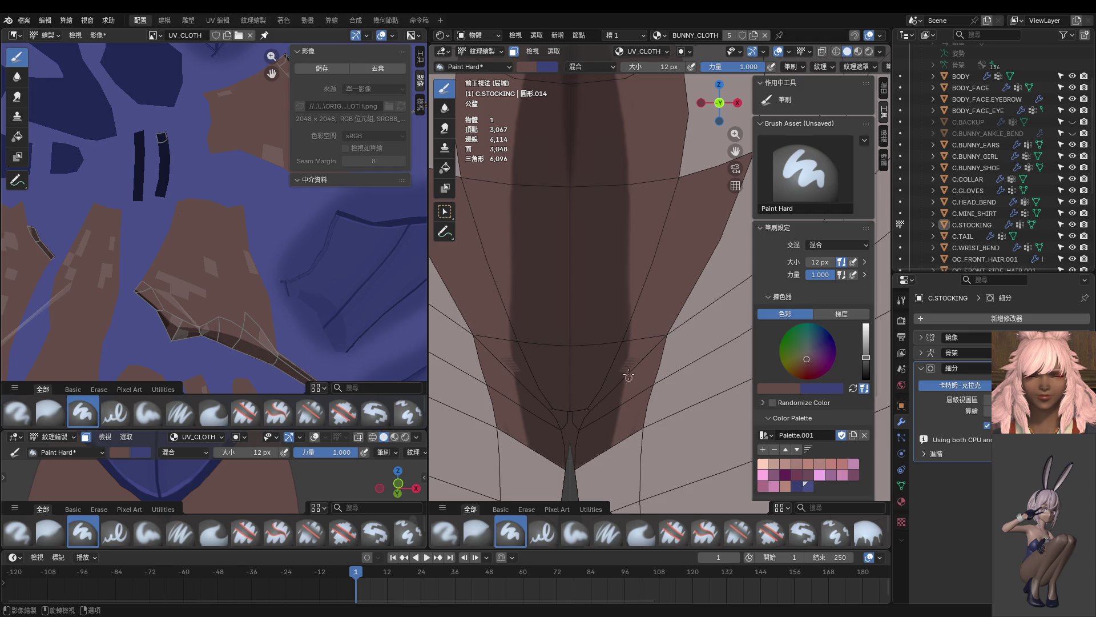
# Step: With a darker brown, paint vertical and horizontal seam shading across the stocking crotch
pyautogui.press('s')
pyautogui.moveTo(632, 346); pyautogui.dragTo(629, 397)
pyautogui.moveTo(647, 318)
pyautogui.mouseDown()
pyautogui.moveTo(664, 330)
pyautogui.moveTo(632, 387)
pyautogui.mouseUp()
pyautogui.keyDown('shift'); pyautogui.moveTo(668, 343); pyautogui.dragTo(626, 337, button='middle'); pyautogui.keyUp('shift')
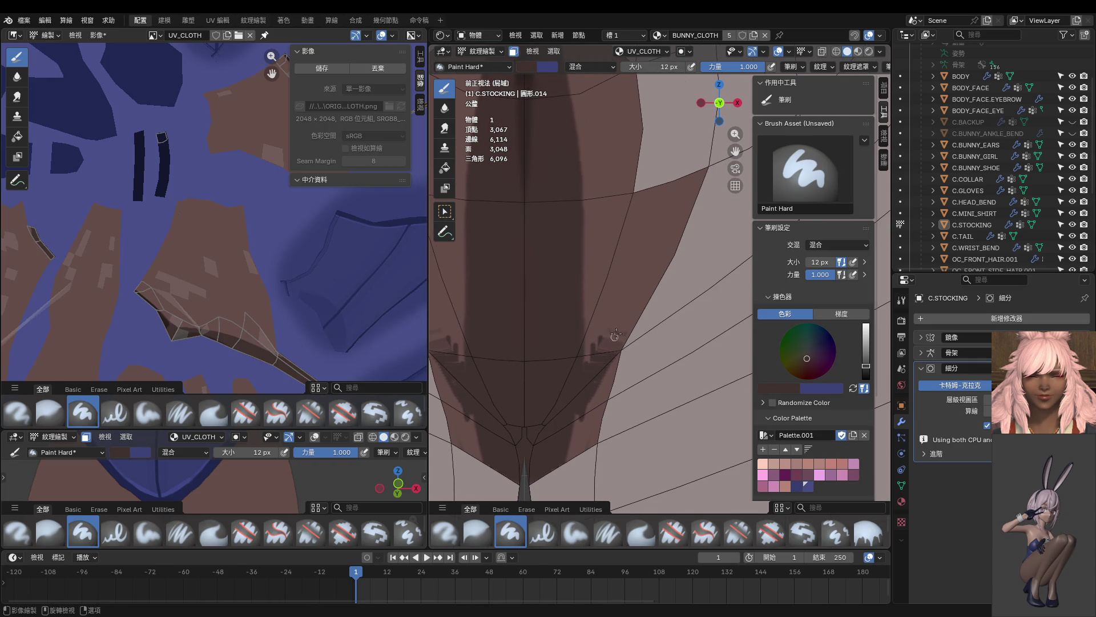
pyautogui.scroll(2, 215, 303)
pyautogui.scroll(2, 246, 166)
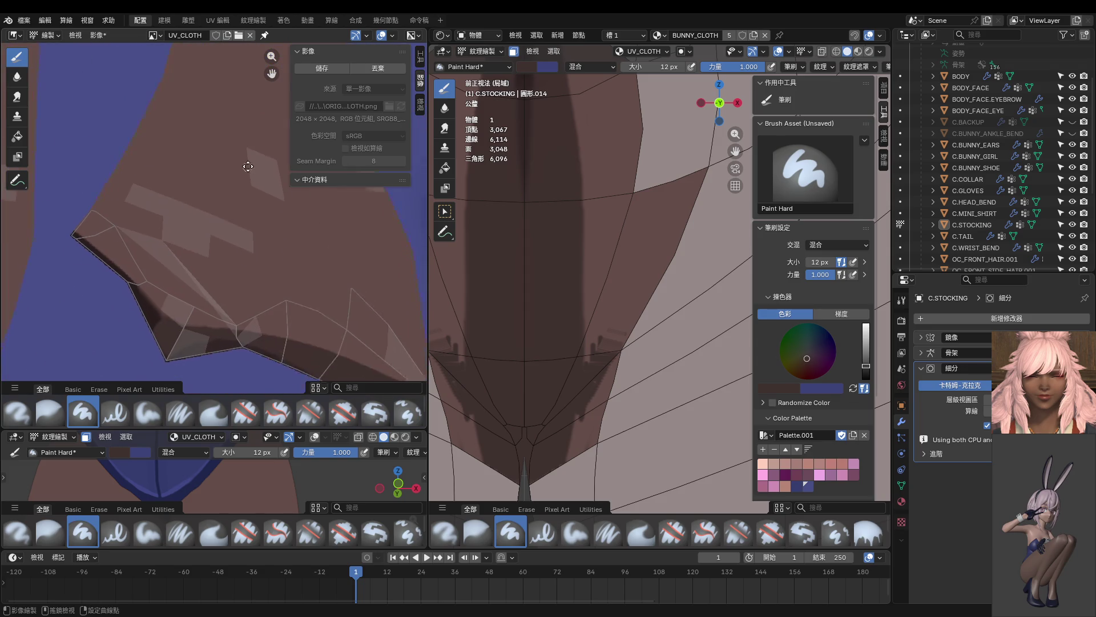
pyautogui.scroll(1, 236, 215)
pyautogui.moveTo(587, 322); pyautogui.dragTo(665, 325)
pyautogui.scroll(1, 273, 279)
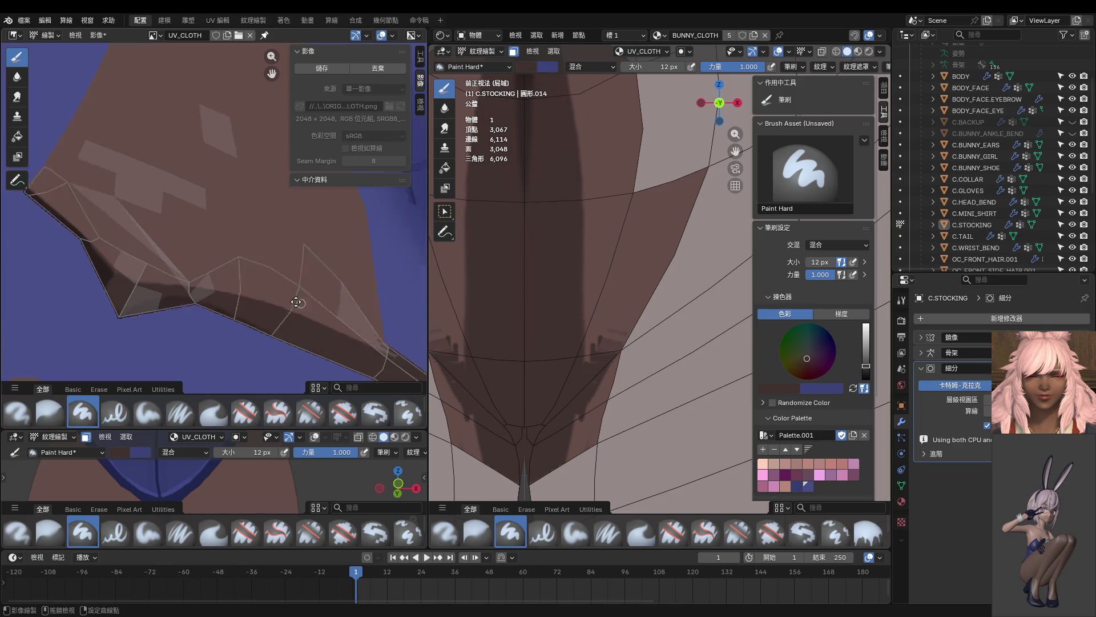
pyautogui.scroll(2, 272, 278)
pyautogui.scroll(1, 272, 278)
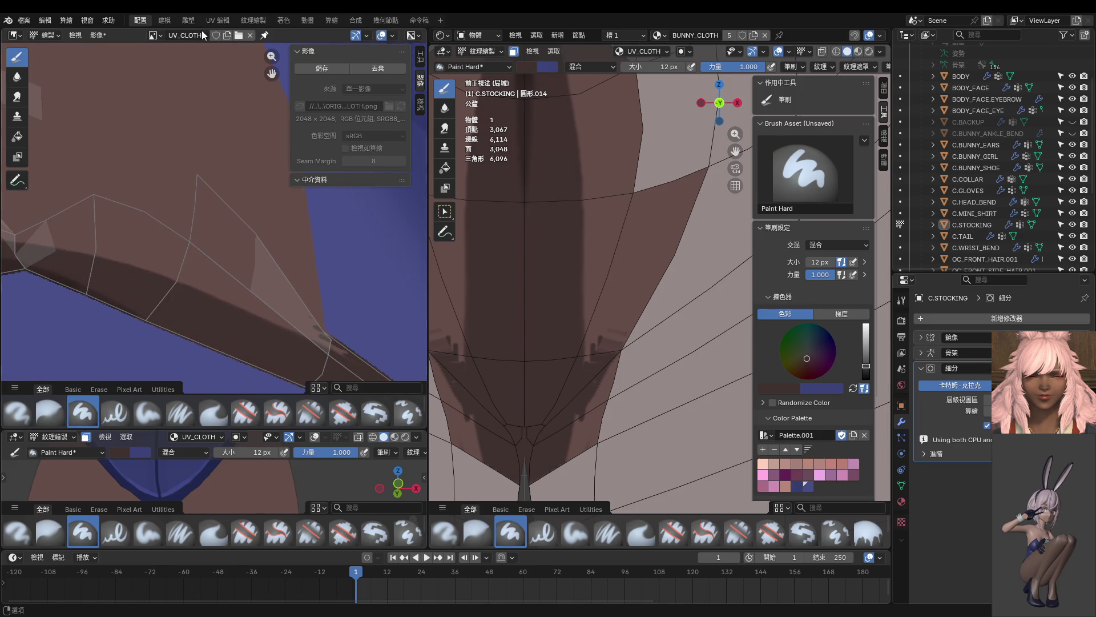
# Step: Turn the left panel into the UV Editor
pyautogui.click(156, 35)
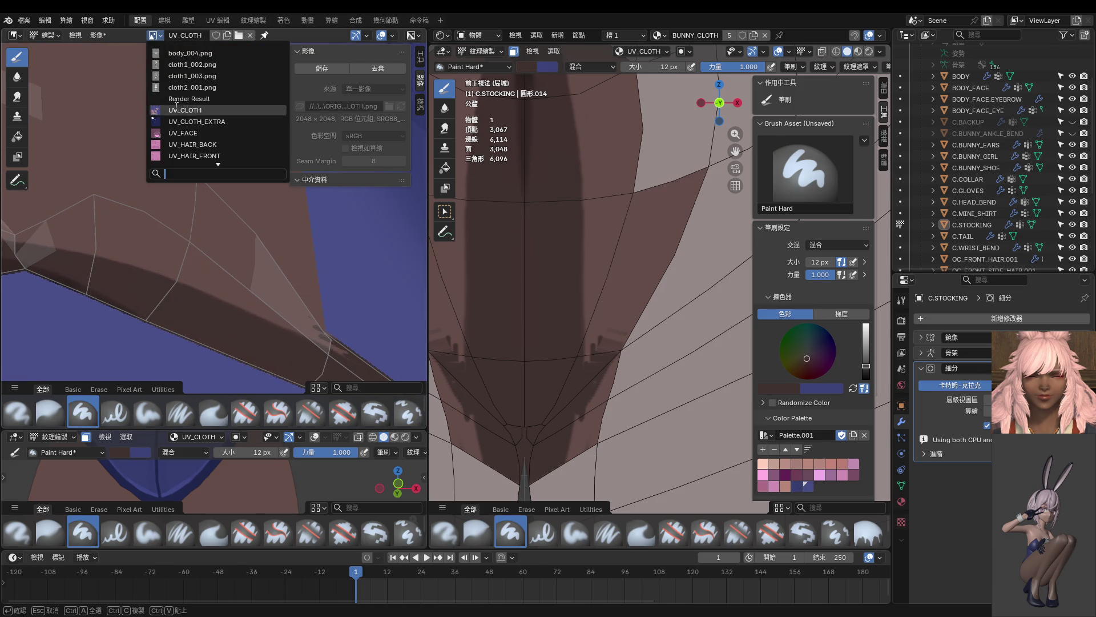
pyautogui.click(16, 35)
pyautogui.click(42, 93)
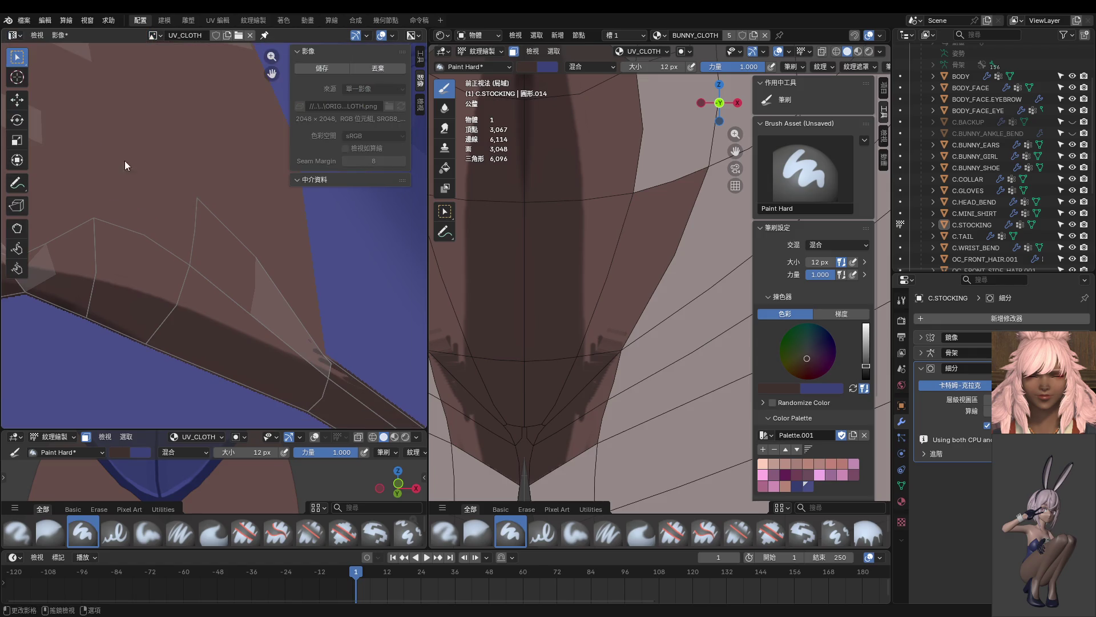
# Step: In Edit Mode, nudge a single crotch UV vertex to a new position
pyautogui.press('Tab')
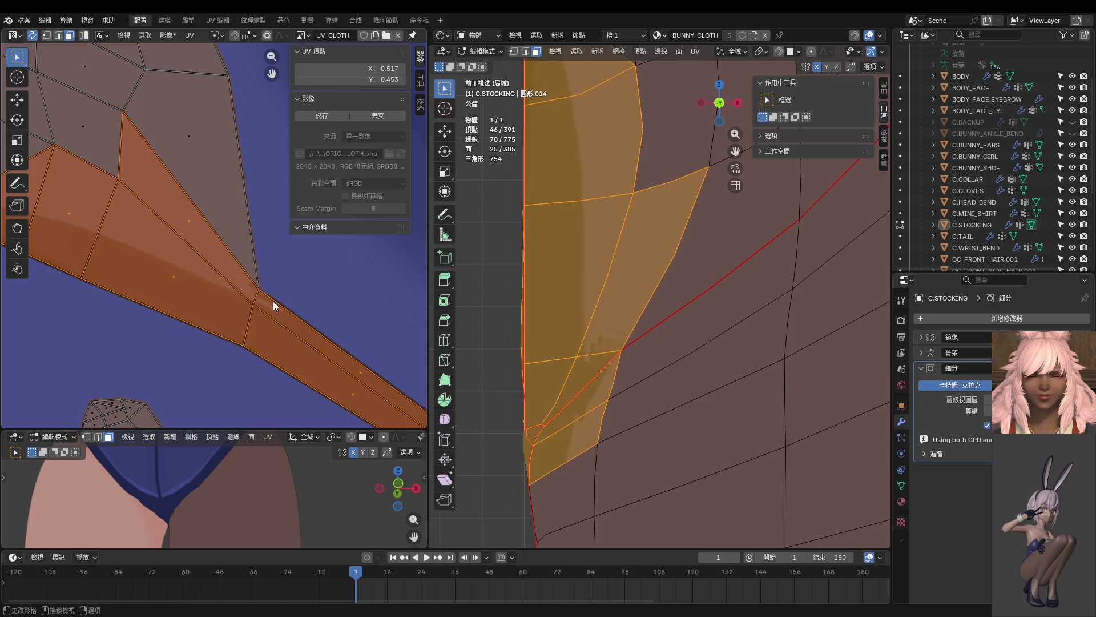
pyautogui.press('1')
pyautogui.click(268, 289)
pyautogui.press('g')
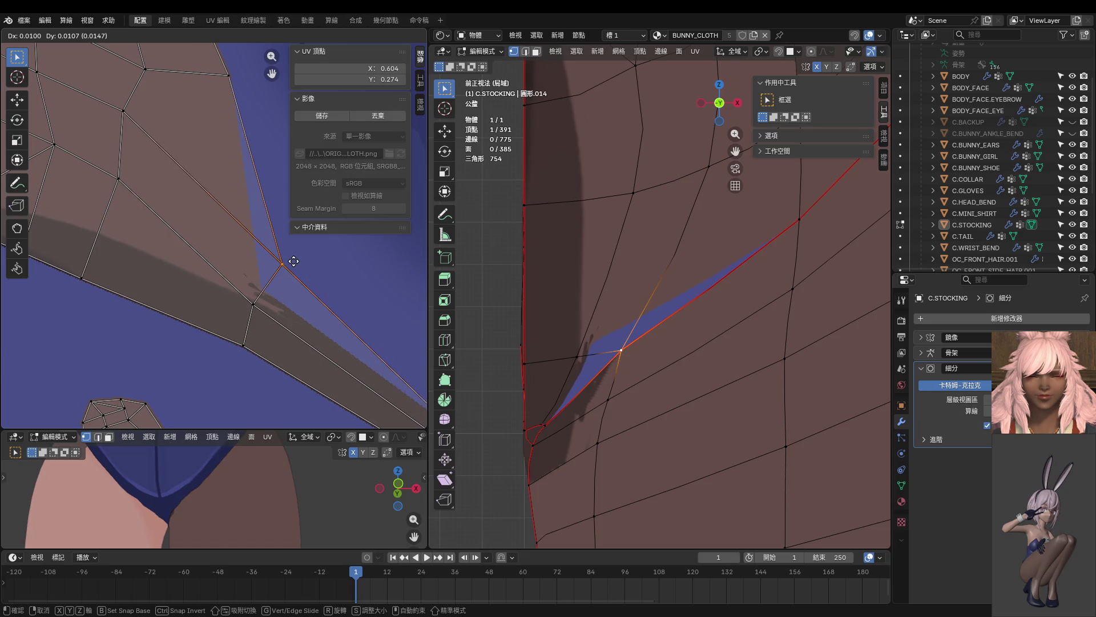
pyautogui.click(294, 262)
# Step: Set the left UV editor view to Paint
pyautogui.click(15, 35)
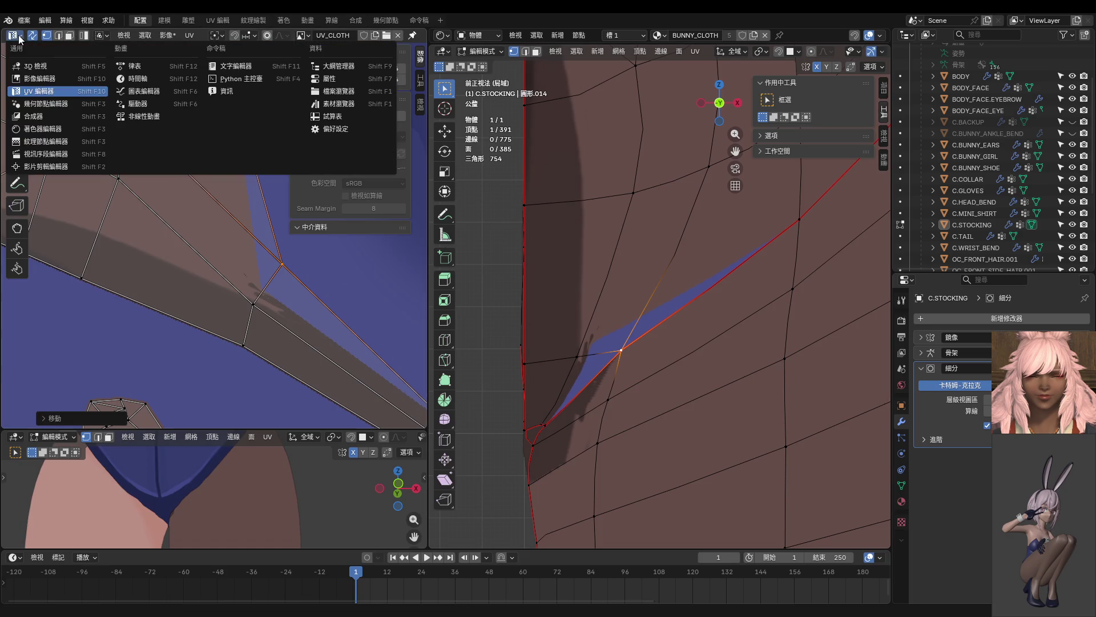
pyautogui.click(37, 82)
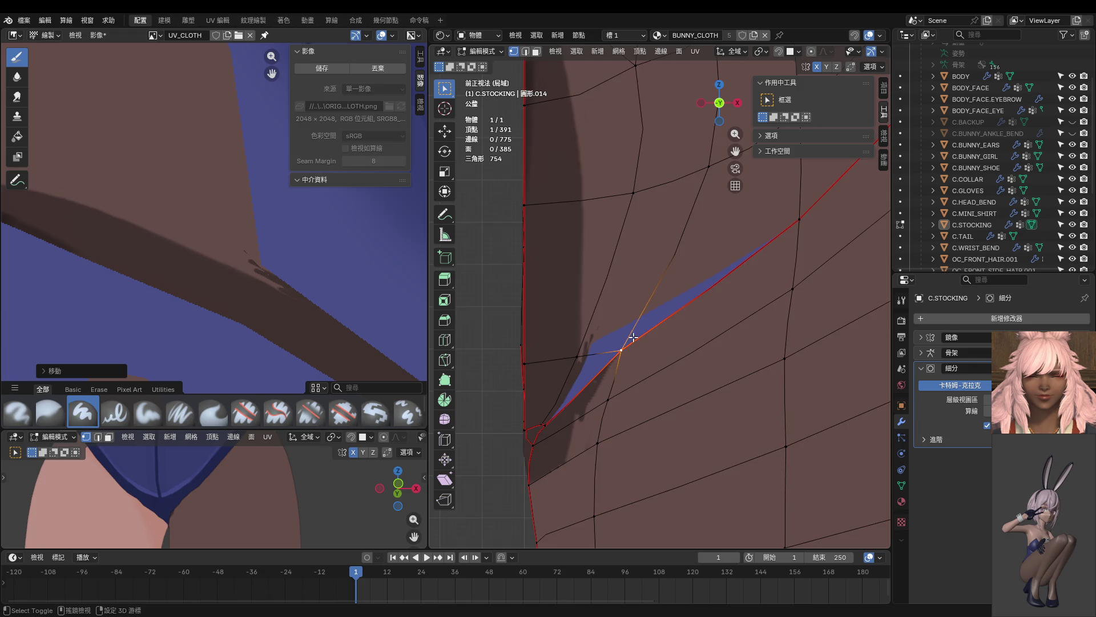
pyautogui.keyDown('shift'); pyautogui.moveTo(614, 334); pyautogui.dragTo(584, 329, button='middle'); pyautogui.keyUp('shift')
pyautogui.scroll(-2, 600, 367)
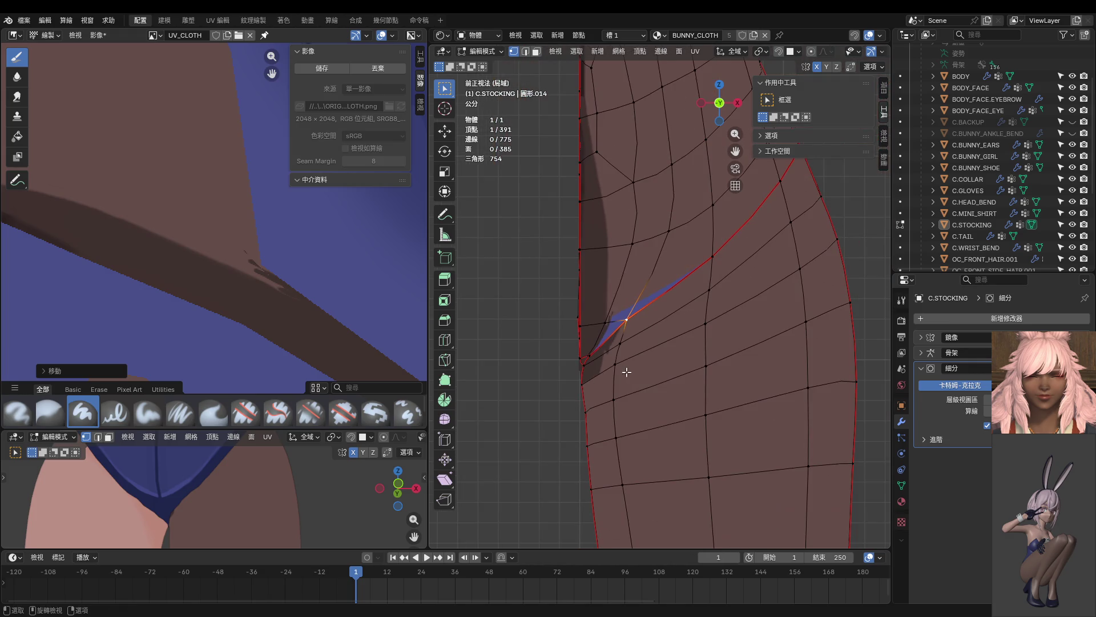
# Step: Face-select the runs of faces along and below the blue strip, then enter Texture Paint
pyautogui.press('3')
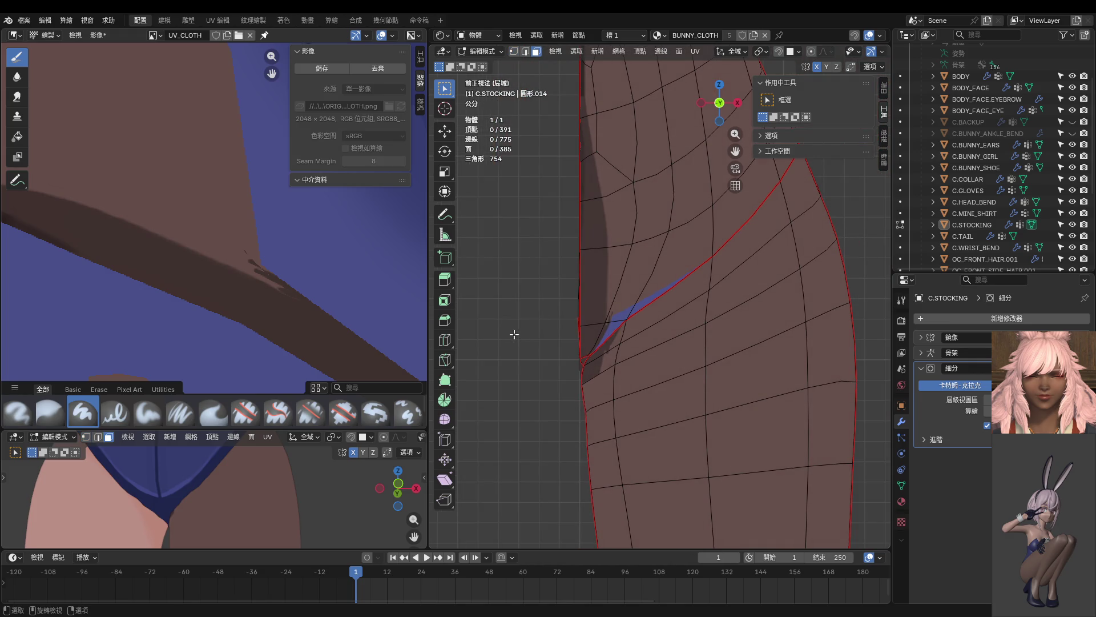
pyautogui.click(591, 328)
pyautogui.keyDown('shift'); pyautogui.click(623, 296); pyautogui.keyUp('shift')
pyautogui.keyDown('shift'); pyautogui.click(615, 328); pyautogui.keyUp('shift')
pyautogui.keyDown('shift'); pyautogui.click(642, 289); pyautogui.keyUp('shift')
pyautogui.keyDown('shift'); pyautogui.click(612, 336); pyautogui.keyUp('shift')
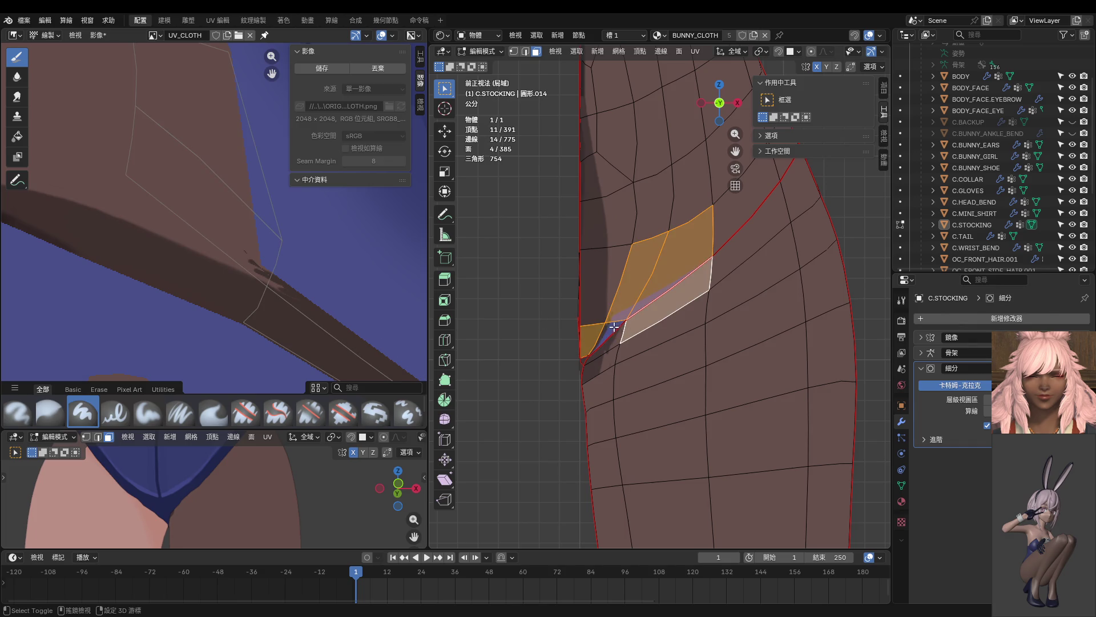
pyautogui.keyDown('shift'); pyautogui.click(612, 341); pyautogui.keyUp('shift')
pyautogui.hotkey('ctrl', 'Tab')
pyautogui.click(582, 326)
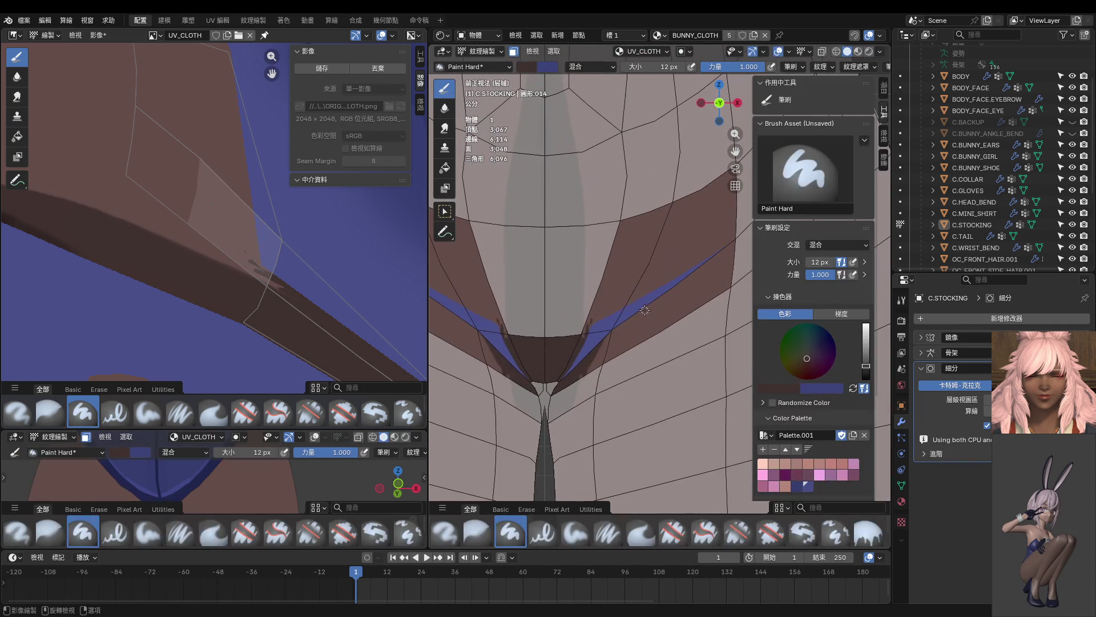
# Step: With a 46 px brush, paint the leftover blue strips beside the crotch brown
pyautogui.press(']')
pyautogui.press(']')
pyautogui.press(']')
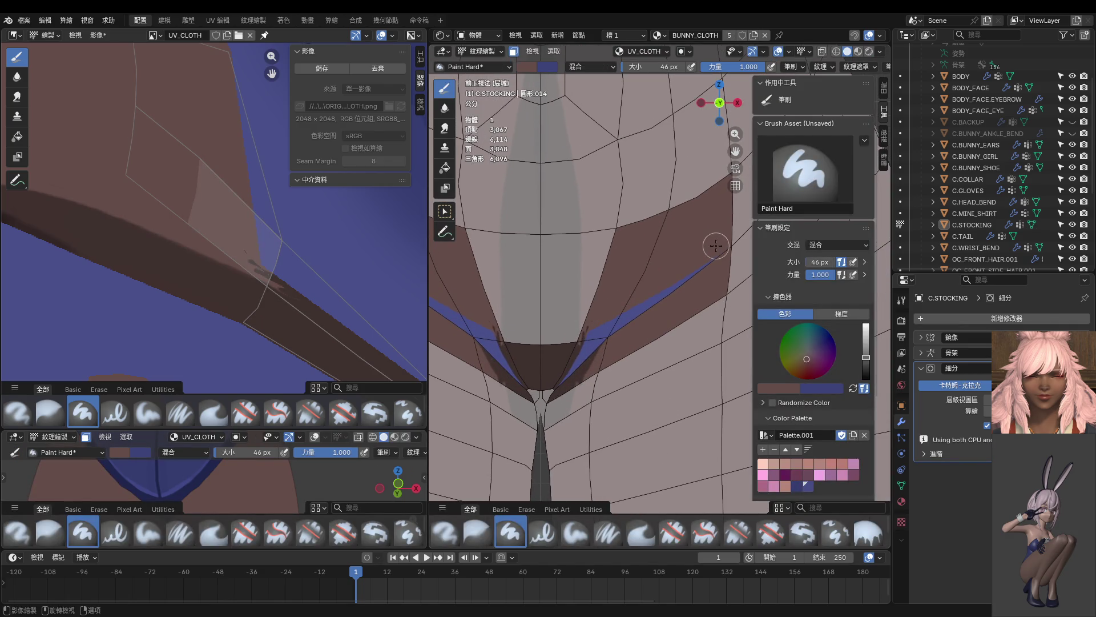
pyautogui.moveTo(581, 352)
pyautogui.mouseDown()
pyautogui.moveTo(588, 343)
pyautogui.moveTo(553, 395)
pyautogui.mouseUp()
pyautogui.moveTo(552, 395); pyautogui.dragTo(596, 352, button='middle')
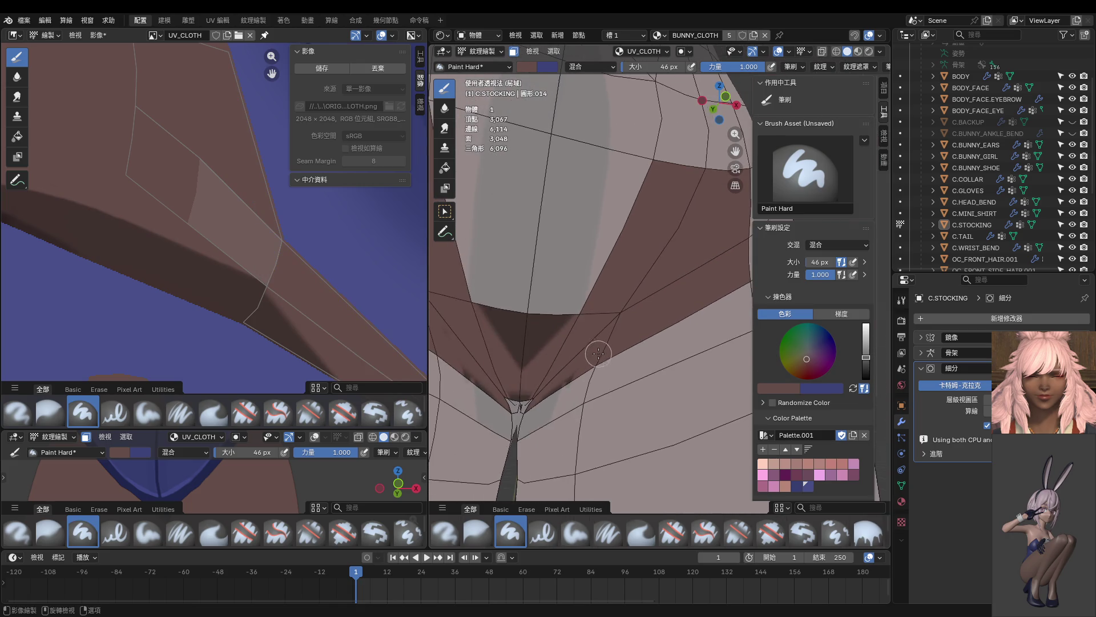
pyautogui.hotkey('ctrl', 'Tab')
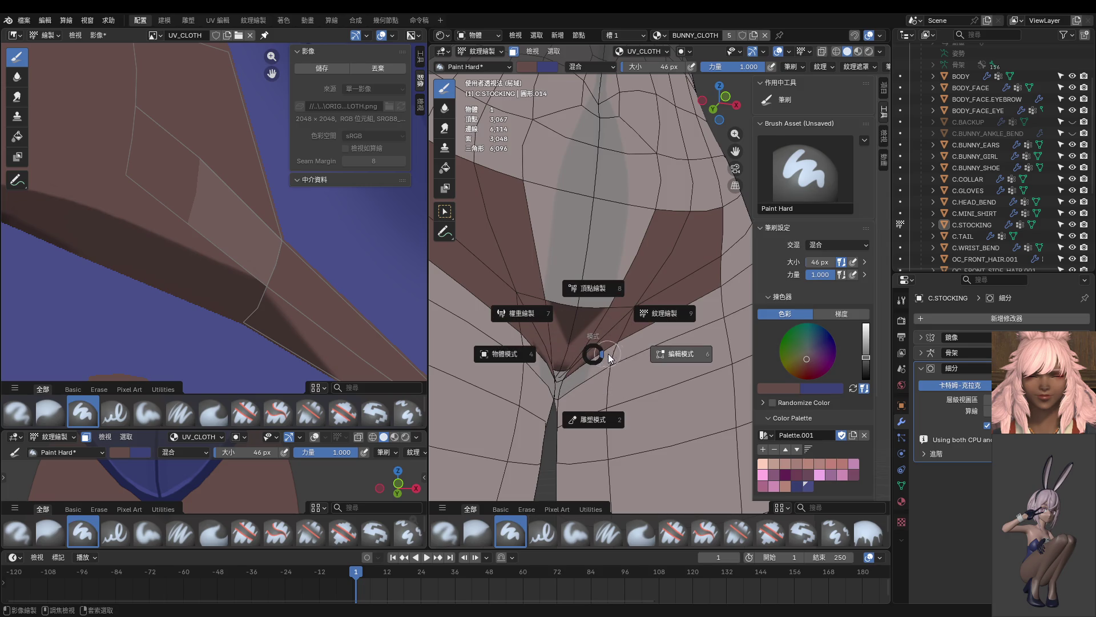
# Step: In Edit Mode, select a column of faces down the stocking's side toward the crotch, undoing a stray pick
pyautogui.click(670, 356)
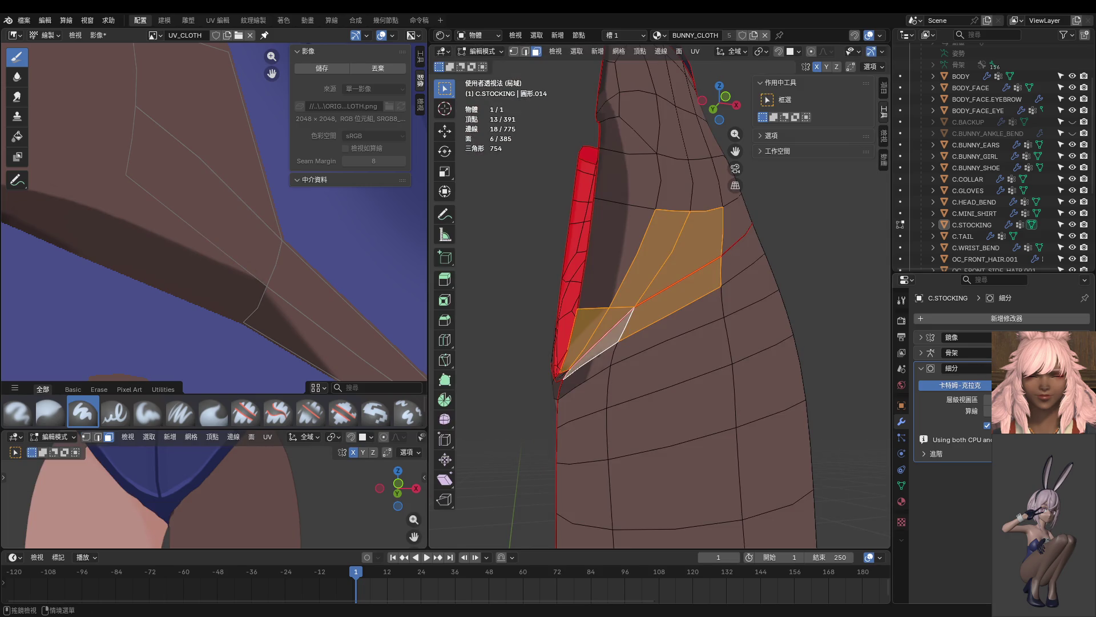
pyautogui.moveTo(651, 311); pyautogui.dragTo(619, 263, button='middle')
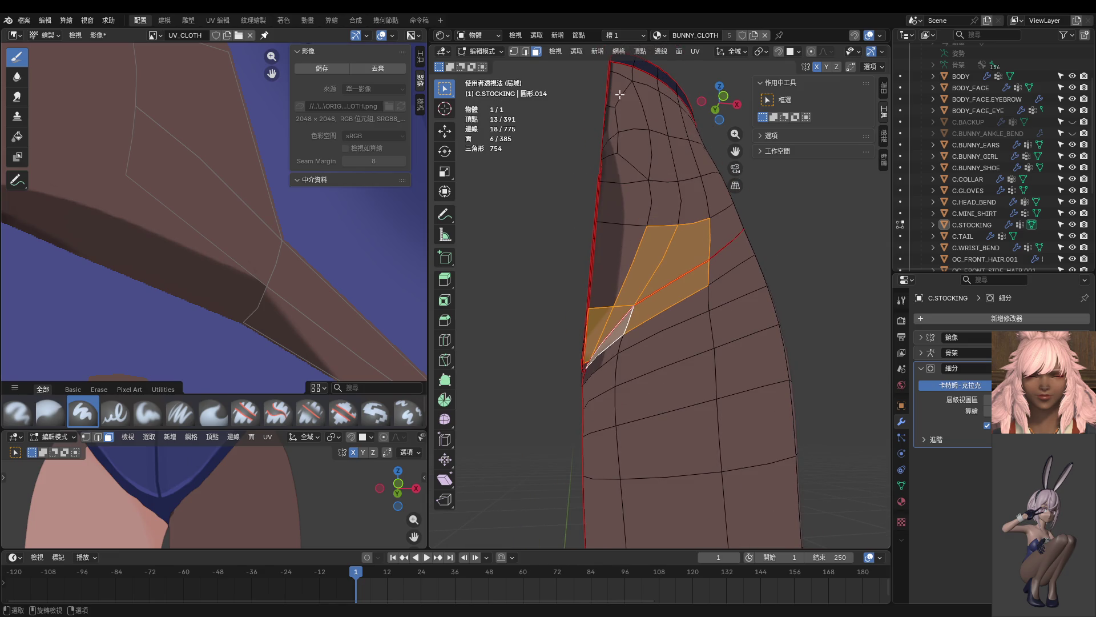
pyautogui.click(619, 74)
pyautogui.keyDown('ctrl'); pyautogui.click(600, 323); pyautogui.keyUp('ctrl')
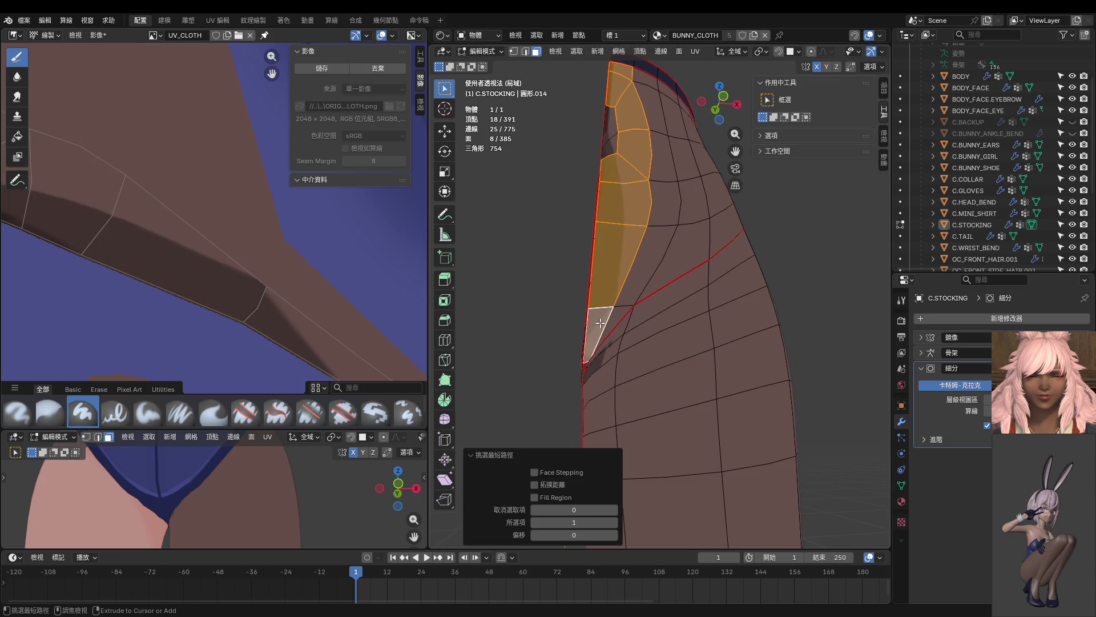
pyautogui.keyDown('ctrl'); pyautogui.click(613, 119); pyautogui.keyUp('ctrl')
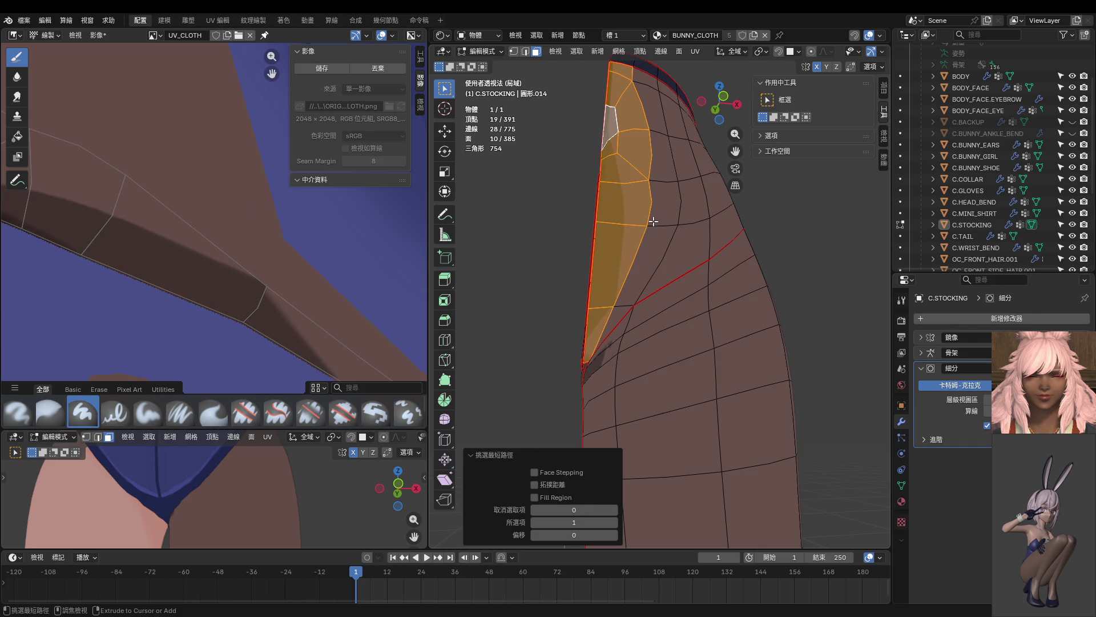
pyautogui.keyDown('ctrl'); pyautogui.click(643, 252); pyautogui.keyUp('ctrl')
pyautogui.keyDown('ctrl'); pyautogui.click(605, 320); pyautogui.keyUp('ctrl')
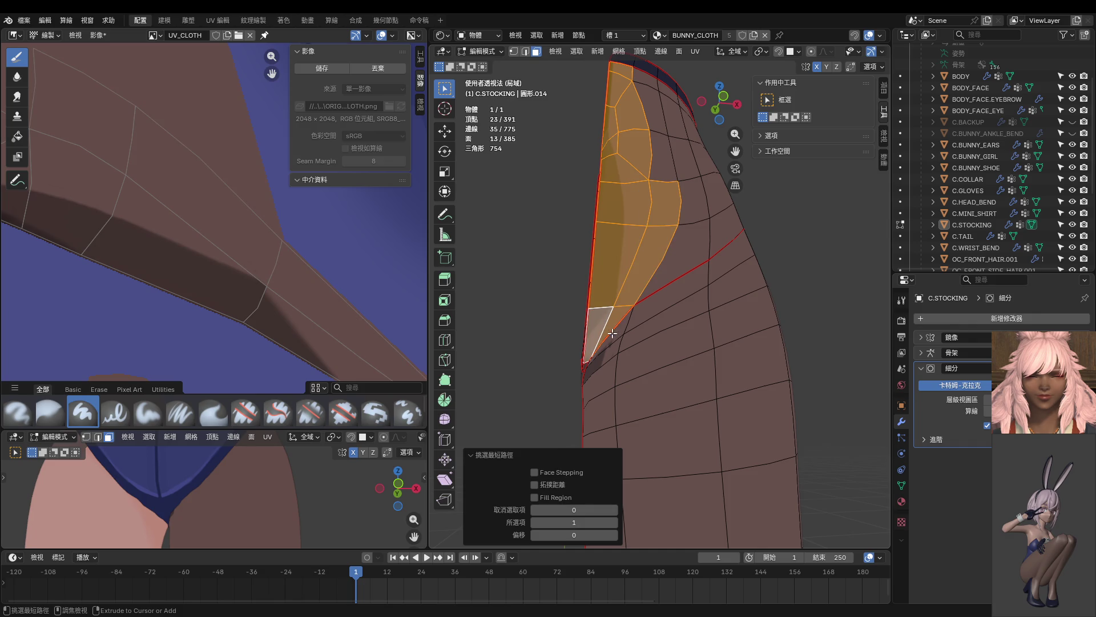
pyautogui.keyDown('ctrl'); pyautogui.click(672, 275); pyautogui.keyUp('ctrl')
pyautogui.hotkey('ctrl', 'z')
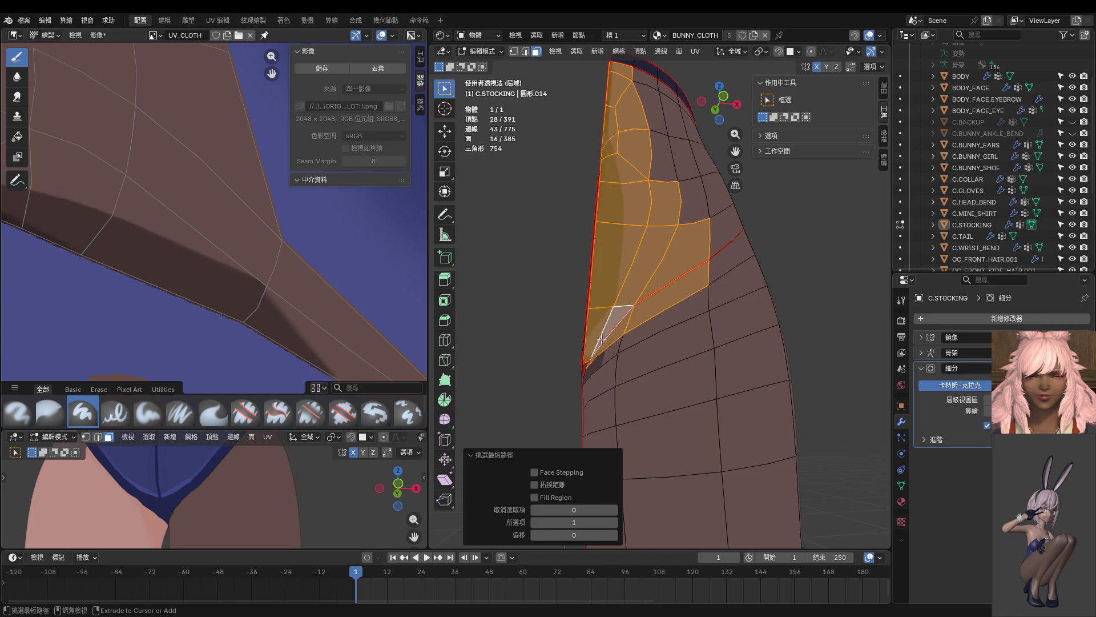
# Step: Extend the face path along the seat edge, drop the last unwanted faces, and pull back to the hip
pyautogui.moveTo(672, 275); pyautogui.dragTo(662, 337, button='middle')
pyautogui.keyDown('ctrl'); pyautogui.click(634, 343); pyautogui.keyUp('ctrl')
pyautogui.keyDown('ctrl'); pyautogui.click(538, 365); pyautogui.keyUp('ctrl')
pyautogui.moveTo(537, 364)
pyautogui.mouseDown(button='middle')
pyautogui.moveTo(537, 328)
pyautogui.moveTo(677, 354)
pyautogui.mouseUp(button='middle')
pyautogui.keyDown('ctrl'); pyautogui.click(677, 354); pyautogui.keyUp('ctrl')
pyautogui.hotkey('ctrl', 'z')
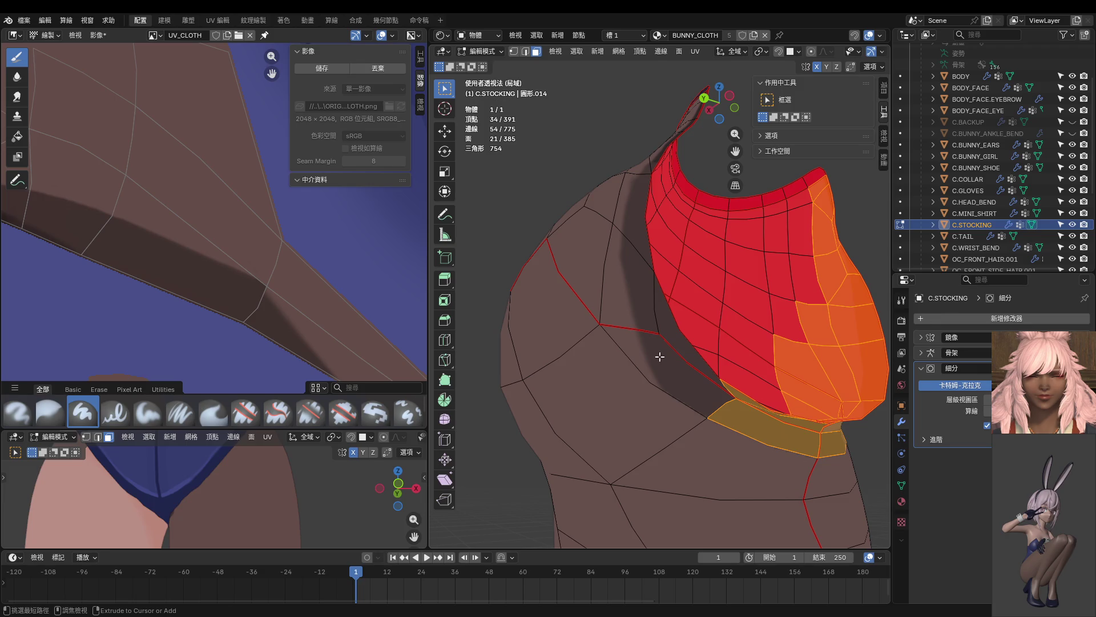
pyautogui.moveTo(659, 357)
pyautogui.mouseDown(button='middle')
pyautogui.moveTo(638, 355)
pyautogui.moveTo(676, 336)
pyautogui.mouseUp(button='middle')
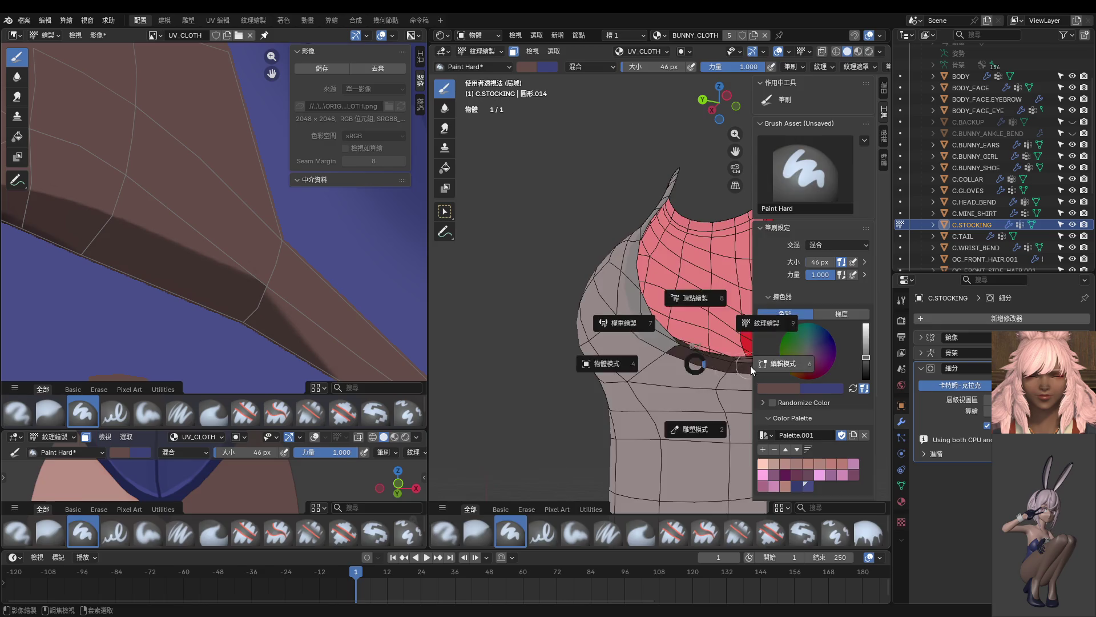
# Step: Extend the stocking face selection with additional faces and a face path
pyautogui.moveTo(704, 356); pyautogui.dragTo(673, 331, button='middle')
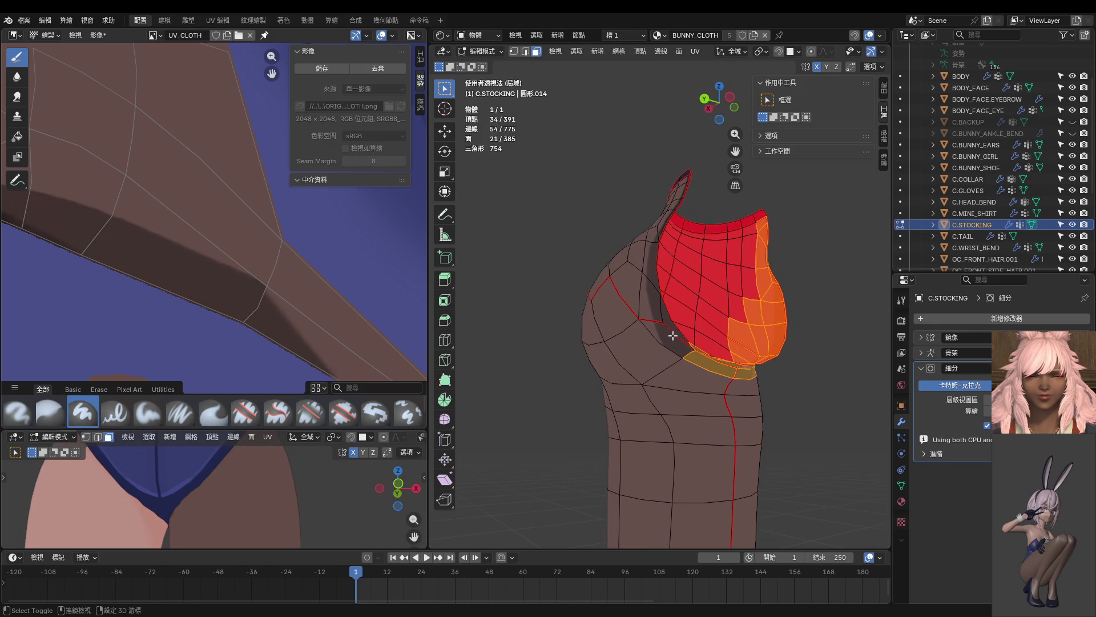
pyautogui.keyDown('shift'); pyautogui.click(672, 337); pyautogui.keyUp('shift')
pyautogui.keyDown('ctrl'); pyautogui.click(676, 323); pyautogui.keyUp('ctrl')
pyautogui.moveTo(676, 323)
pyautogui.mouseDown(button='middle')
pyautogui.moveTo(703, 188)
pyautogui.moveTo(652, 330)
pyautogui.mouseUp(button='middle')
pyautogui.keyDown('ctrl'); pyautogui.click(703, 188); pyautogui.keyUp('ctrl')
# Step: Enter Texture Paint and sample a dark shade from the stocking for the brush
pyautogui.hotkey('ctrl', 'Tab')
pyautogui.click(696, 300)
pyautogui.moveTo(696, 300)
pyautogui.mouseDown(button='middle')
pyautogui.moveTo(593, 337)
pyautogui.moveTo(597, 276)
pyautogui.mouseUp(button='middle')
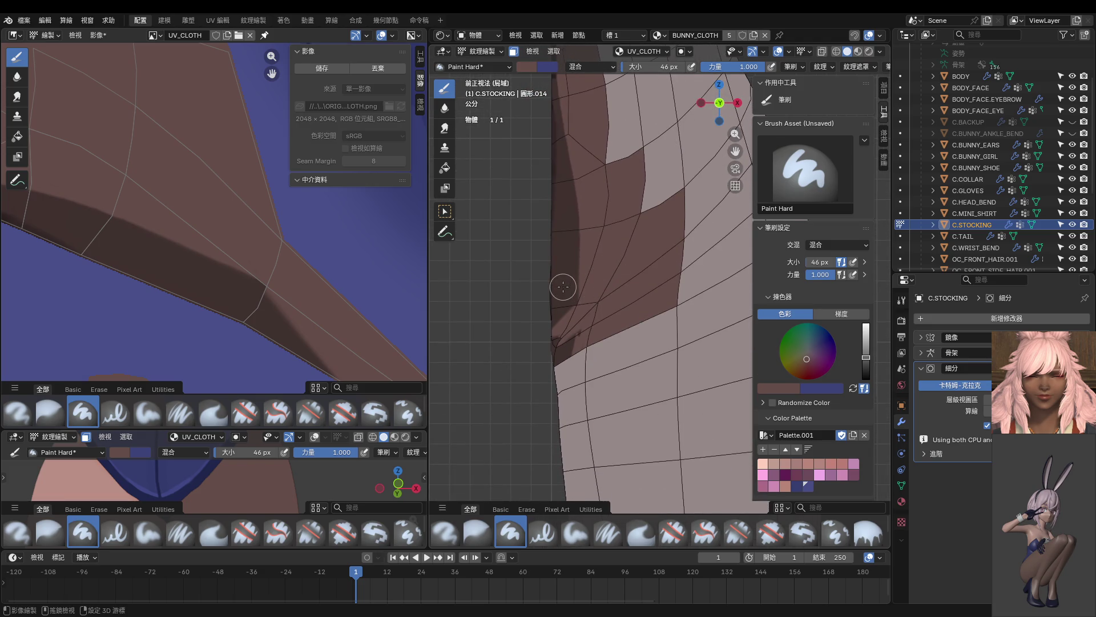
pyautogui.press('s')
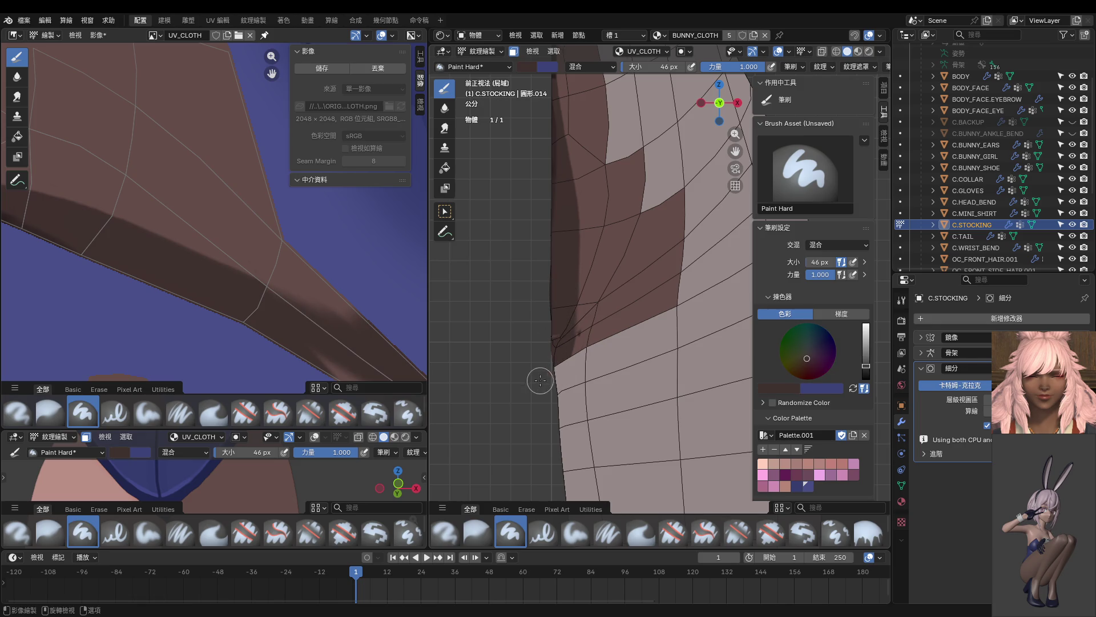
pyautogui.moveTo(543, 357)
pyautogui.mouseDown(button='middle')
pyautogui.moveTo(556, 326)
pyautogui.moveTo(551, 360)
pyautogui.moveTo(507, 364)
pyautogui.moveTo(551, 367)
pyautogui.mouseUp(button='middle')
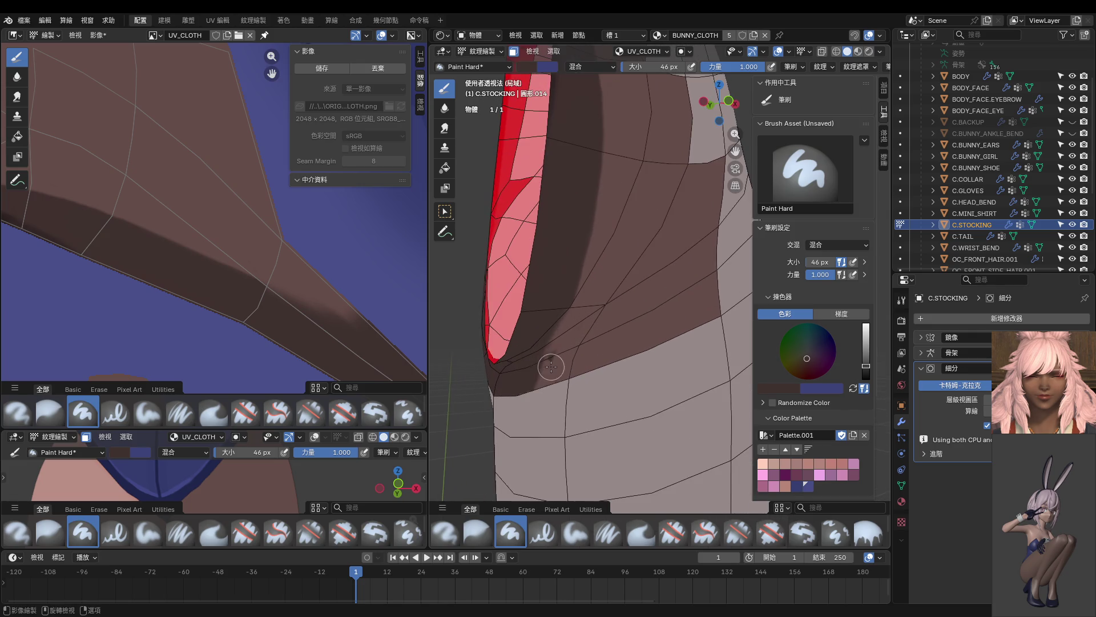
pyautogui.press('s')
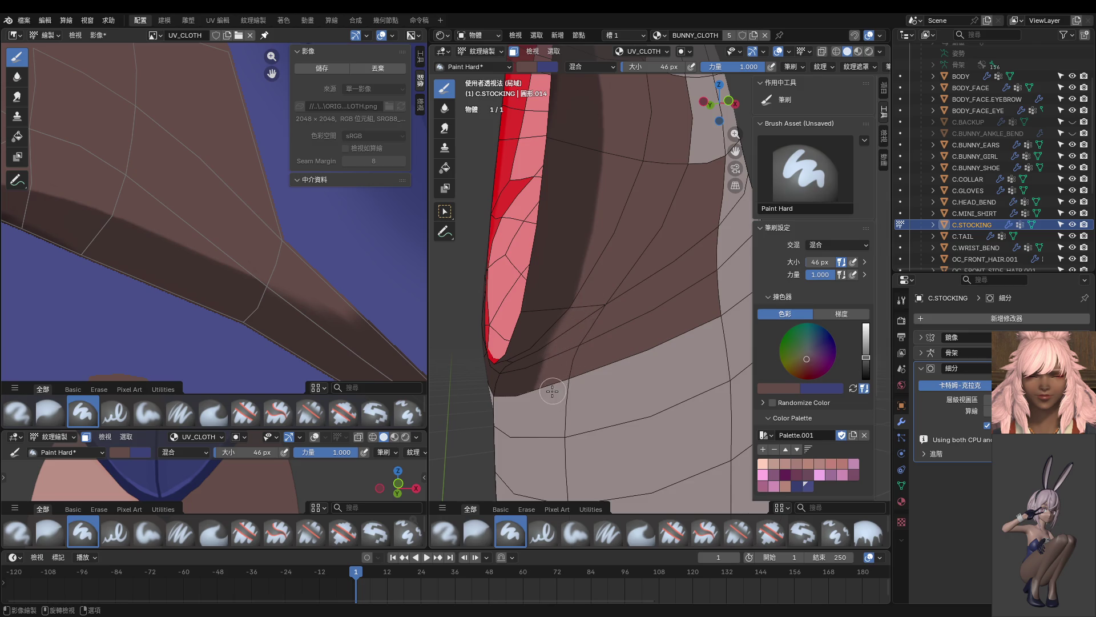
# Step: From the front view sample a darker stocking shade, then return to object mode
pyautogui.moveTo(580, 320); pyautogui.dragTo(550, 325, button='middle')
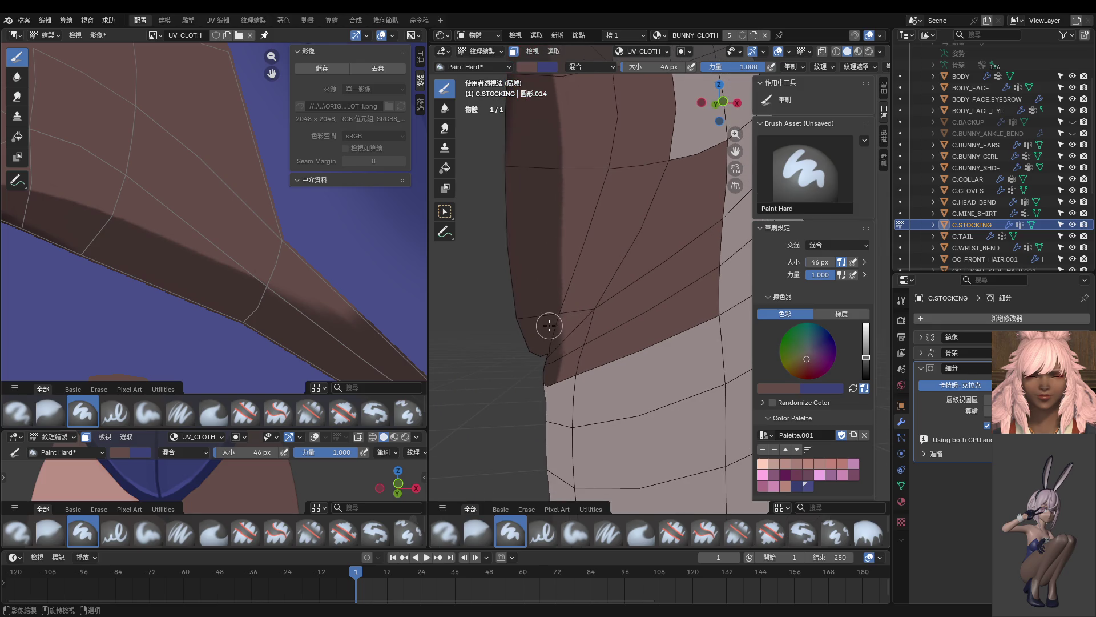
pyautogui.press('KP_1')
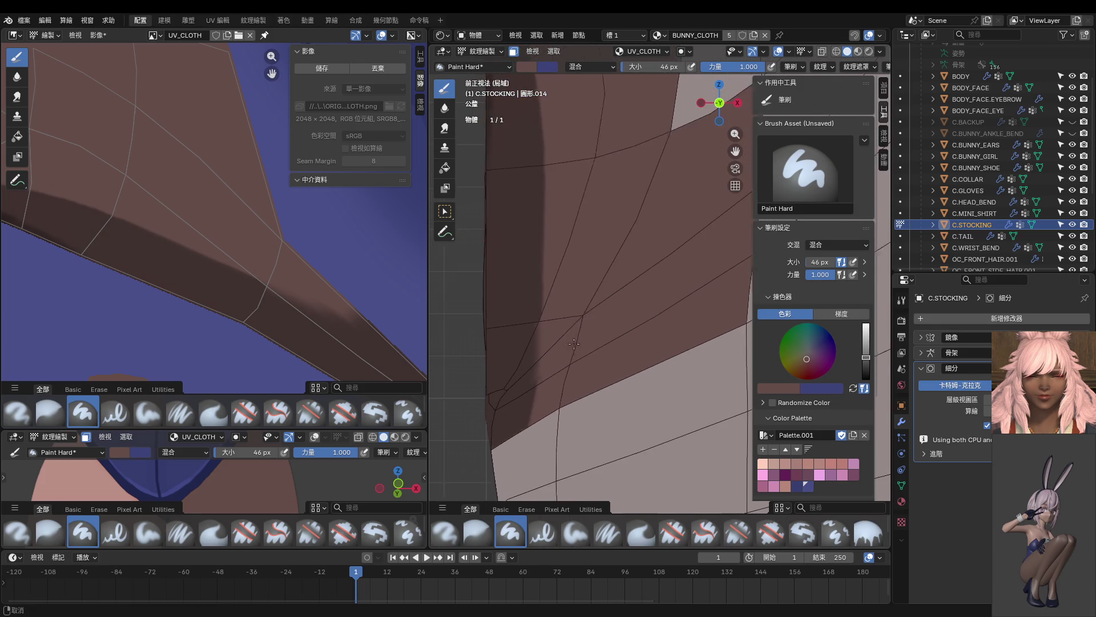
pyautogui.press('s')
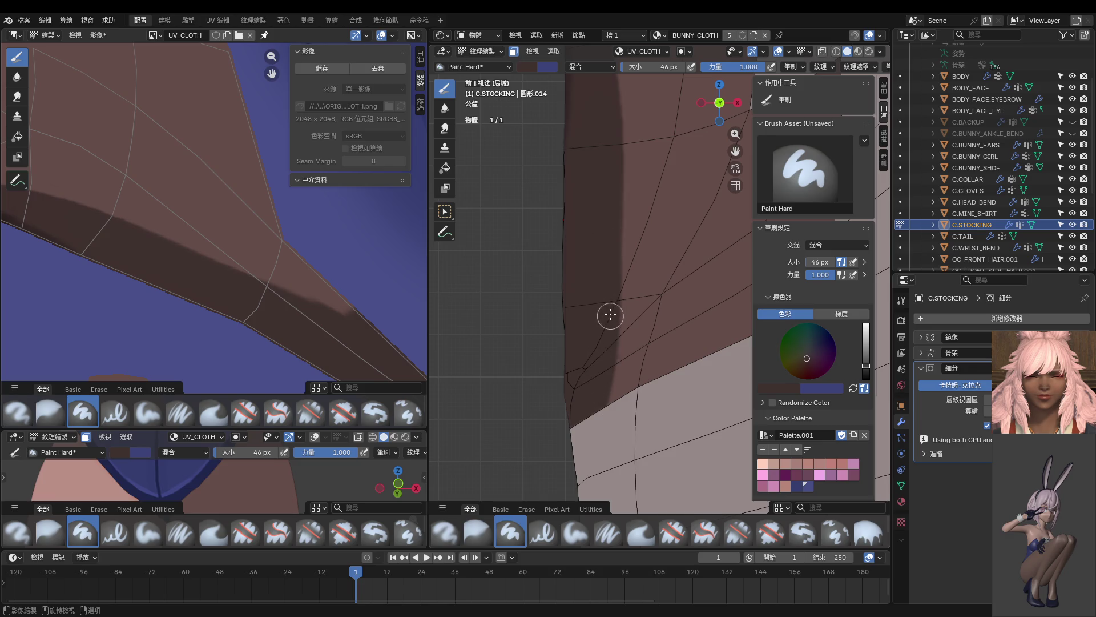
pyautogui.keyDown('shift'); pyautogui.scroll(3, 594, 294); pyautogui.keyUp('shift')
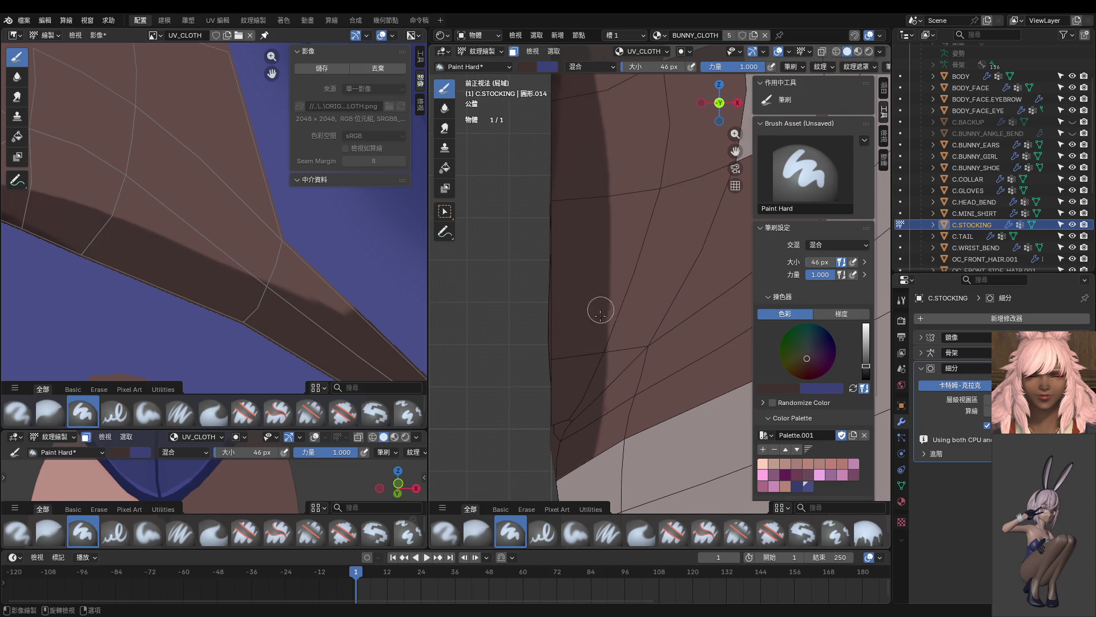
pyautogui.scroll(-4, 645, 367)
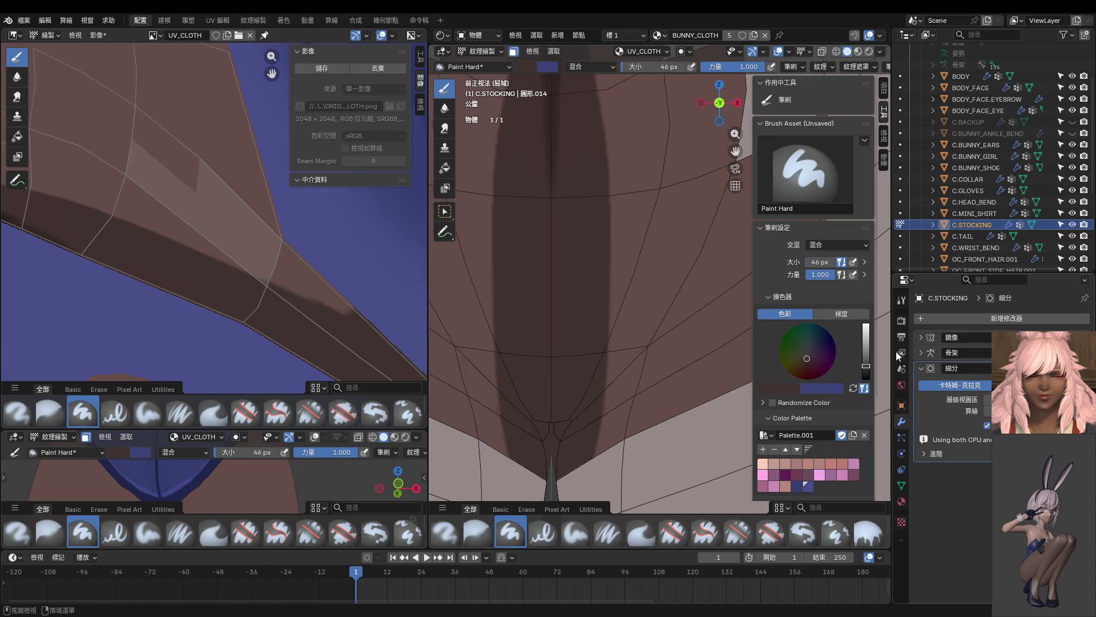
pyautogui.hotkey('ctrl', 'Tab')
pyautogui.scroll(-3, 611, 381)
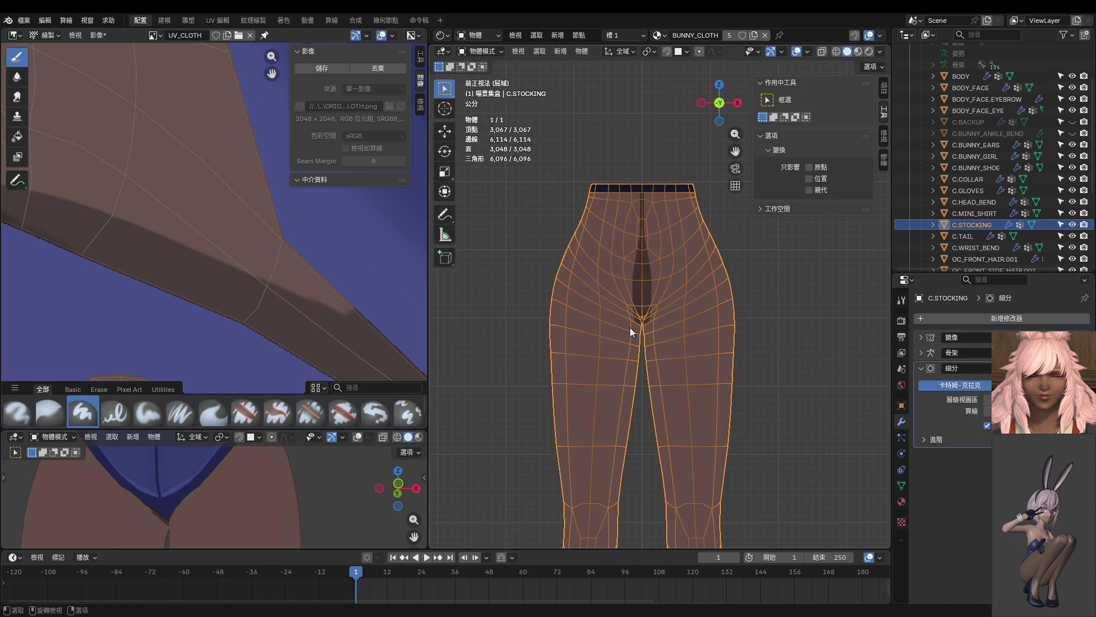
pyautogui.scroll(3, 626, 329)
pyautogui.scroll(2, 639, 309)
pyautogui.scroll(1, 642, 331)
# Step: Back in Texture Paint, darken the stocking's centre crotch seam with a stroke
pyautogui.hotkey('ctrl', 'Tab')
pyautogui.click(705, 274)
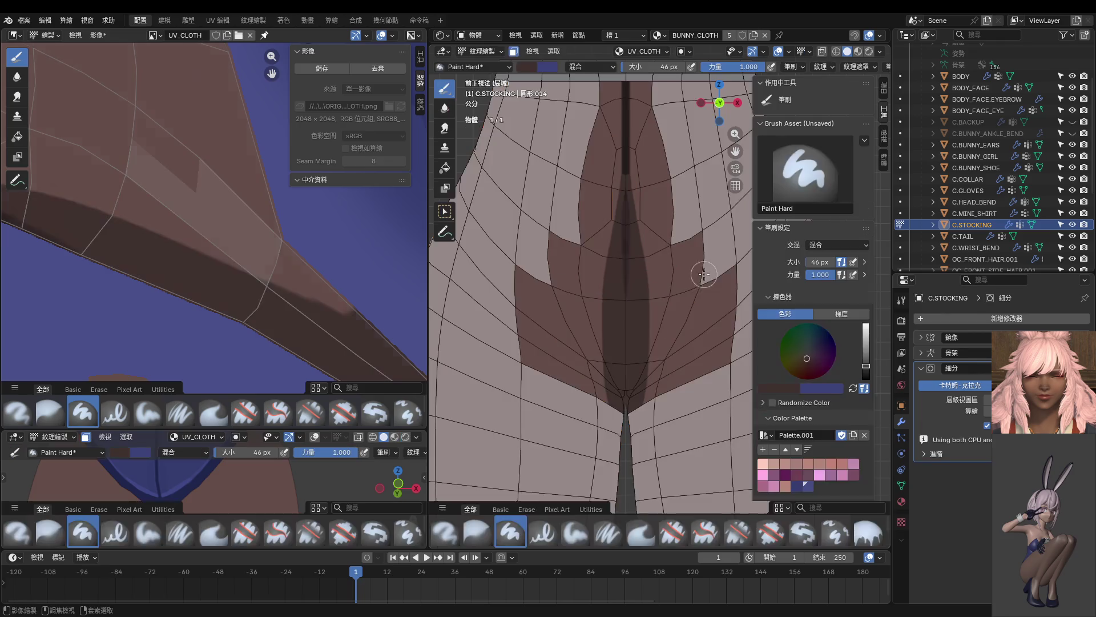
pyautogui.scroll(1, 657, 344)
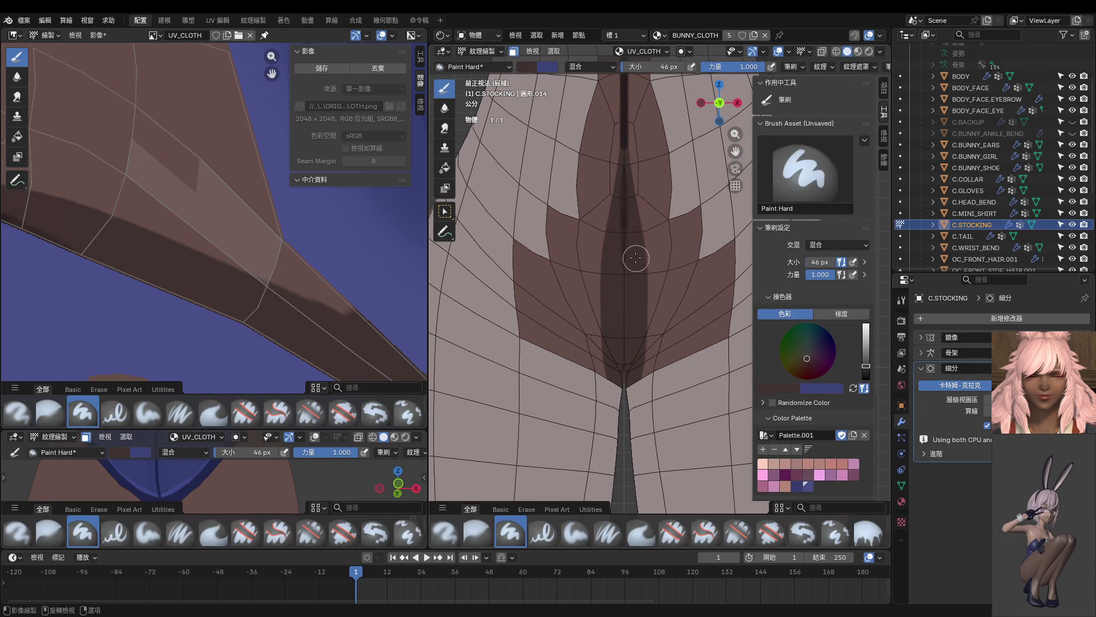
pyautogui.moveTo(636, 258); pyautogui.dragTo(631, 360)
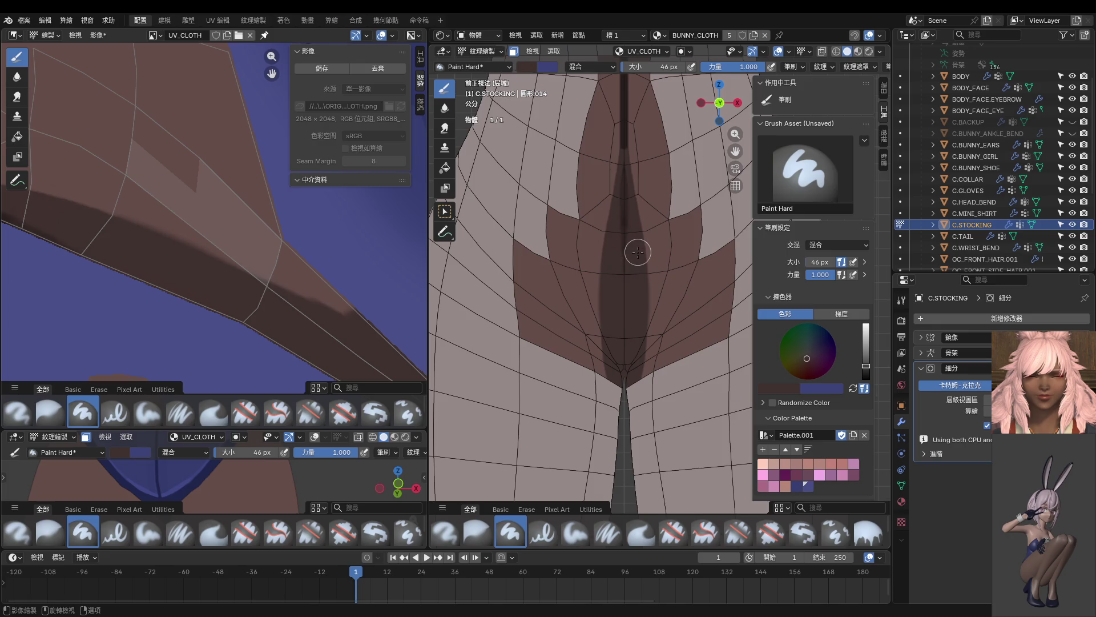
pyautogui.scroll(2, 638, 251)
# Step: With the brush shrunk to 34 px, darken the shading along the crotch seam further
pyautogui.press('[')
pyautogui.press('[')
pyautogui.press('[')
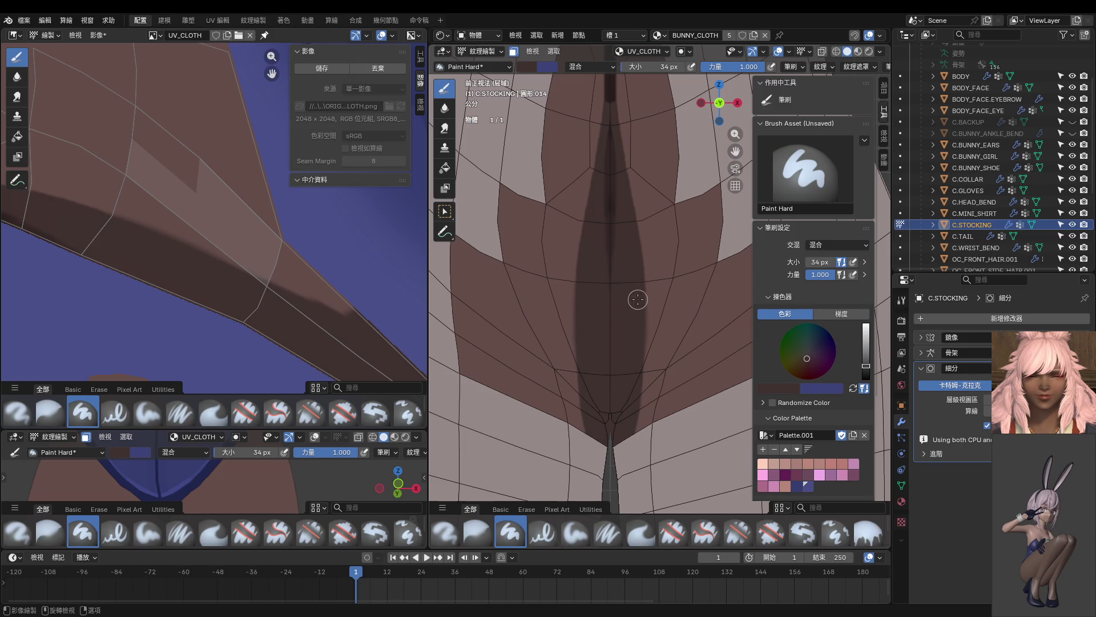
pyautogui.moveTo(624, 435); pyautogui.dragTo(639, 365)
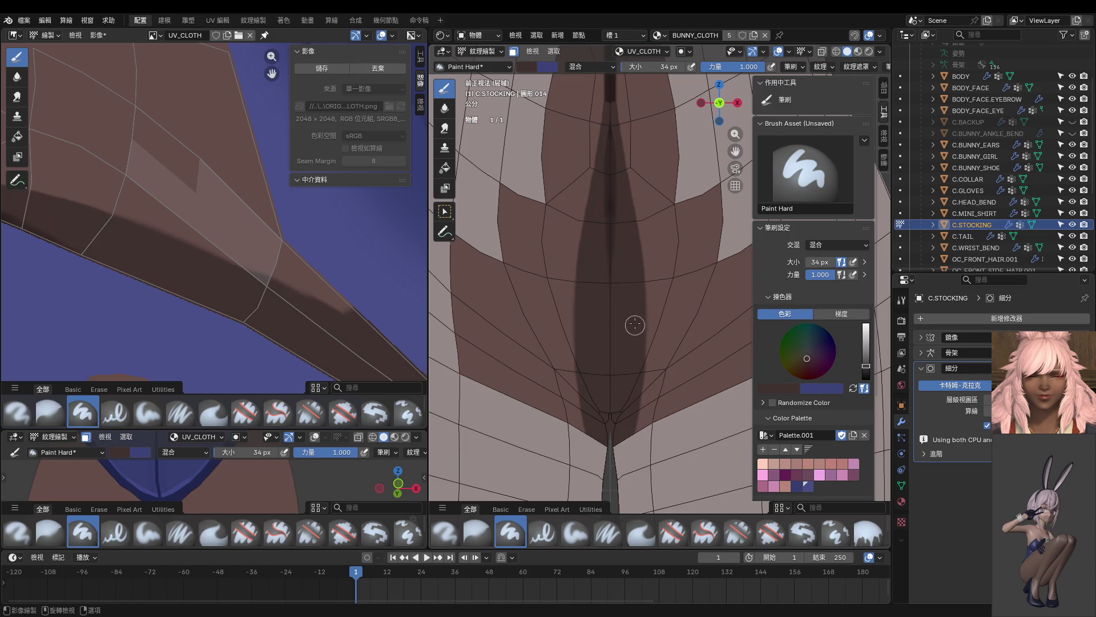
pyautogui.scroll(-1, 625, 408)
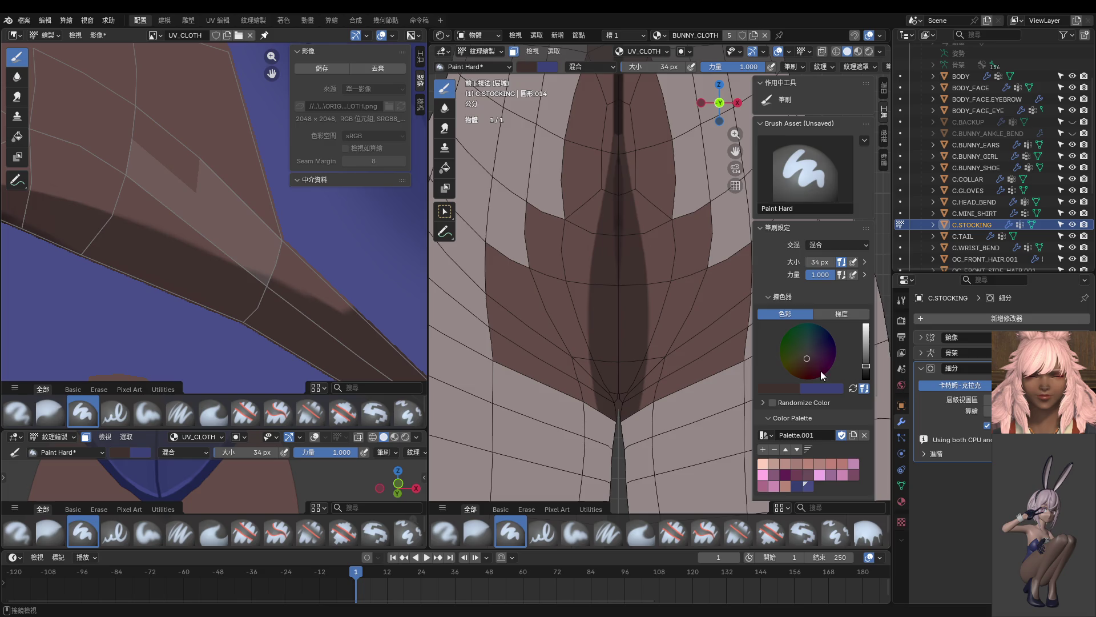
pyautogui.moveTo(621, 399); pyautogui.dragTo(710, 394, button='middle')
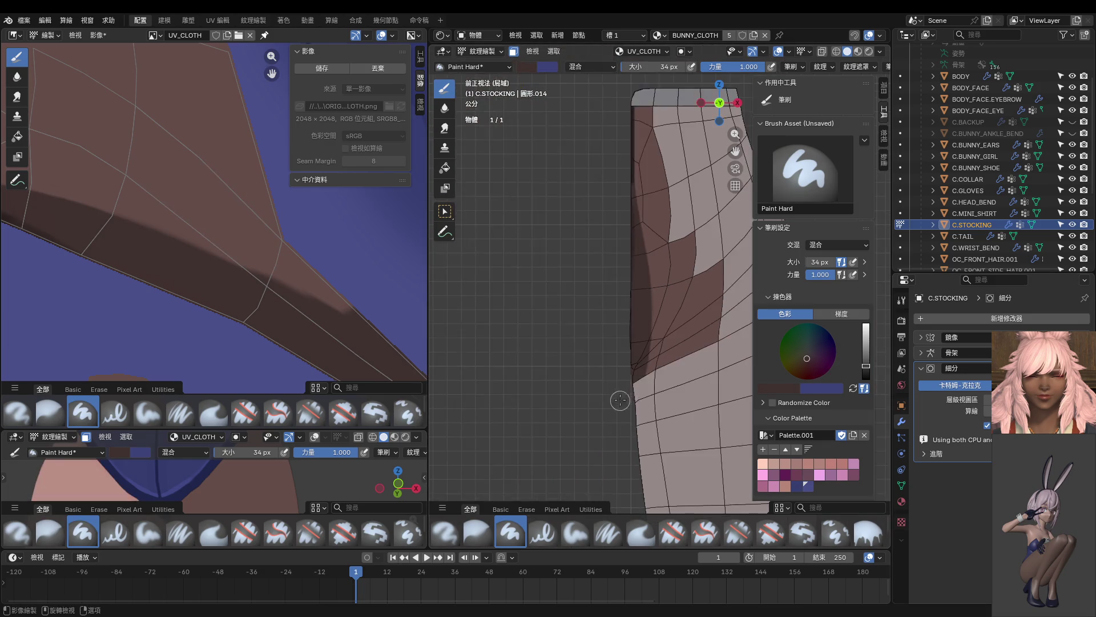
# Step: Paint the light patch on the stocking's brown top band dark
pyautogui.moveTo(635, 393); pyautogui.dragTo(660, 324, button='middle')
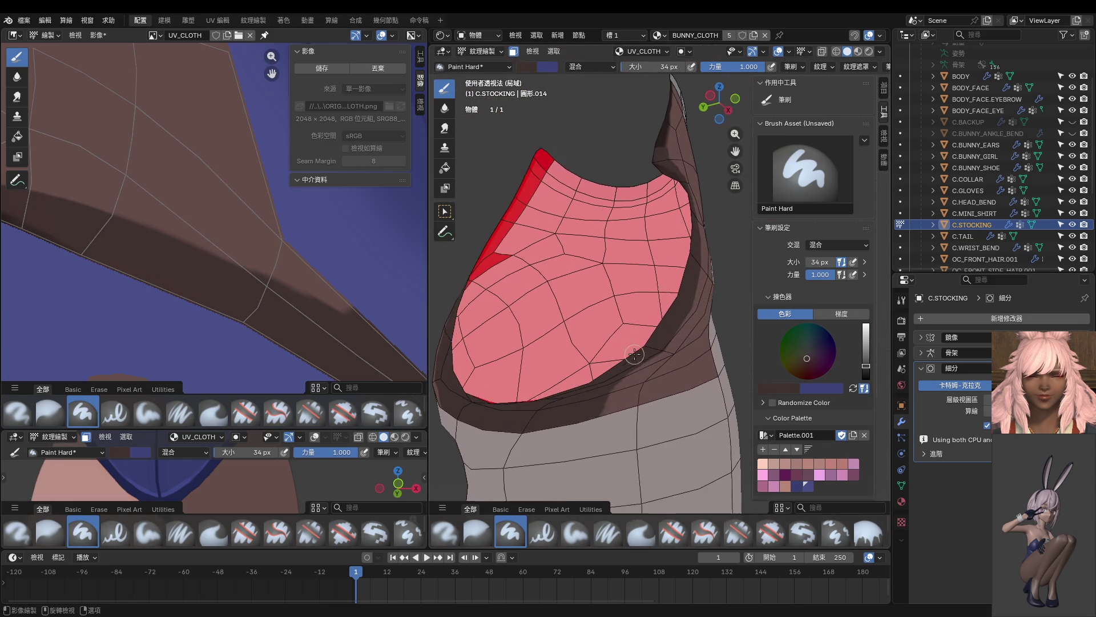
pyautogui.moveTo(604, 396); pyautogui.dragTo(654, 335)
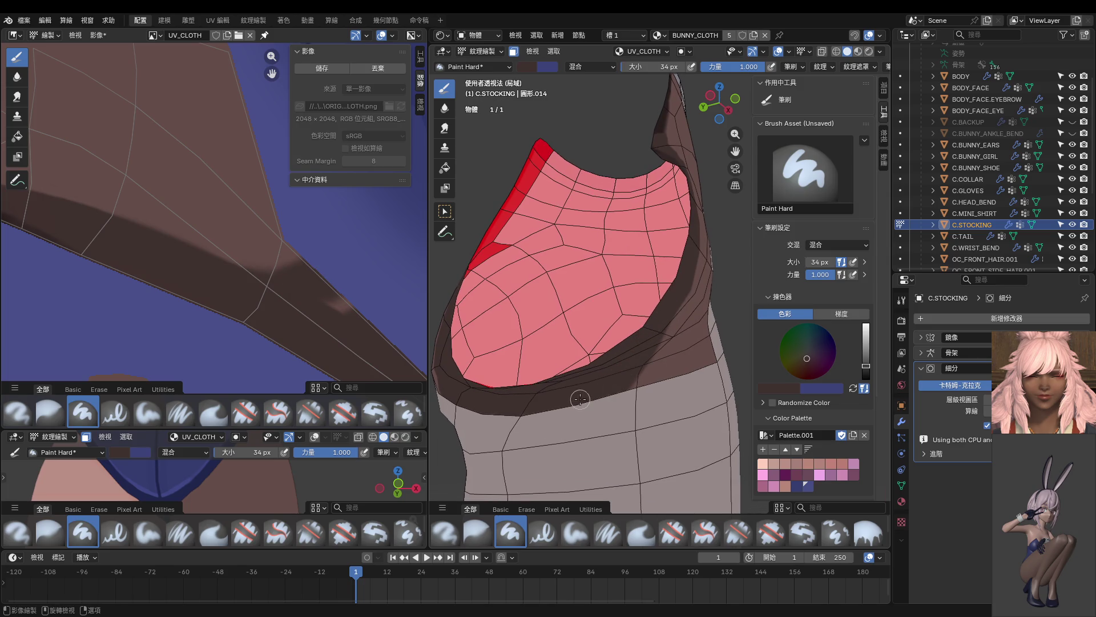
pyautogui.moveTo(679, 286); pyautogui.dragTo(615, 377)
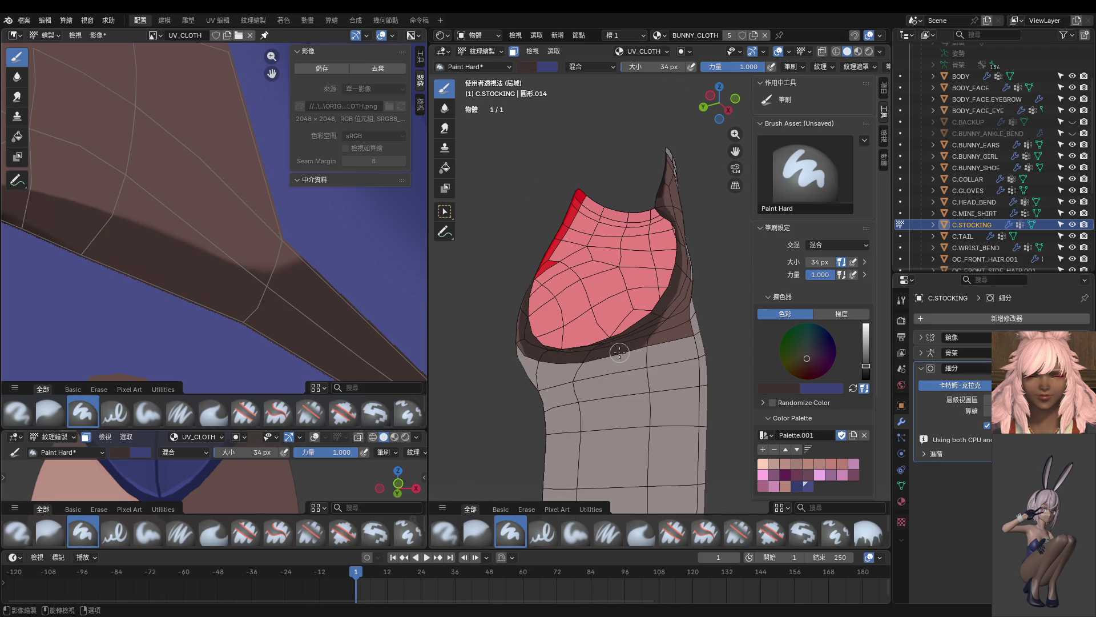
pyautogui.press('KP_1')
pyautogui.scroll(3, 620, 352)
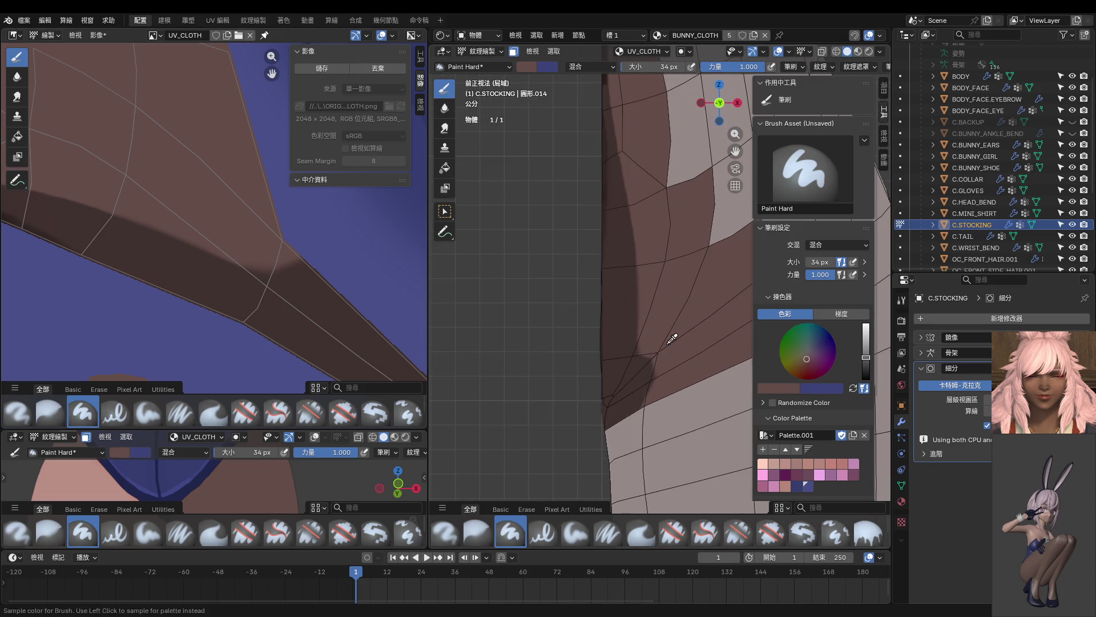
# Step: Paint darker shading along the stocking's side edge, sampling a darker colour midway
pyautogui.moveTo(664, 397)
pyautogui.mouseDown()
pyautogui.moveTo(654, 356)
pyautogui.moveTo(653, 371)
pyautogui.mouseUp()
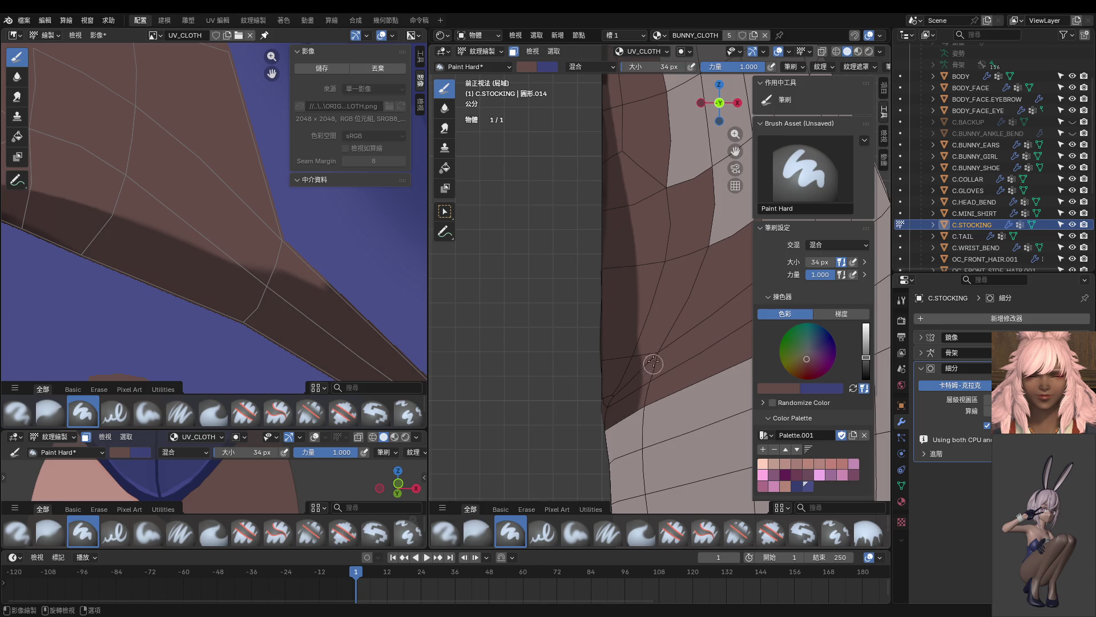
pyautogui.press('s')
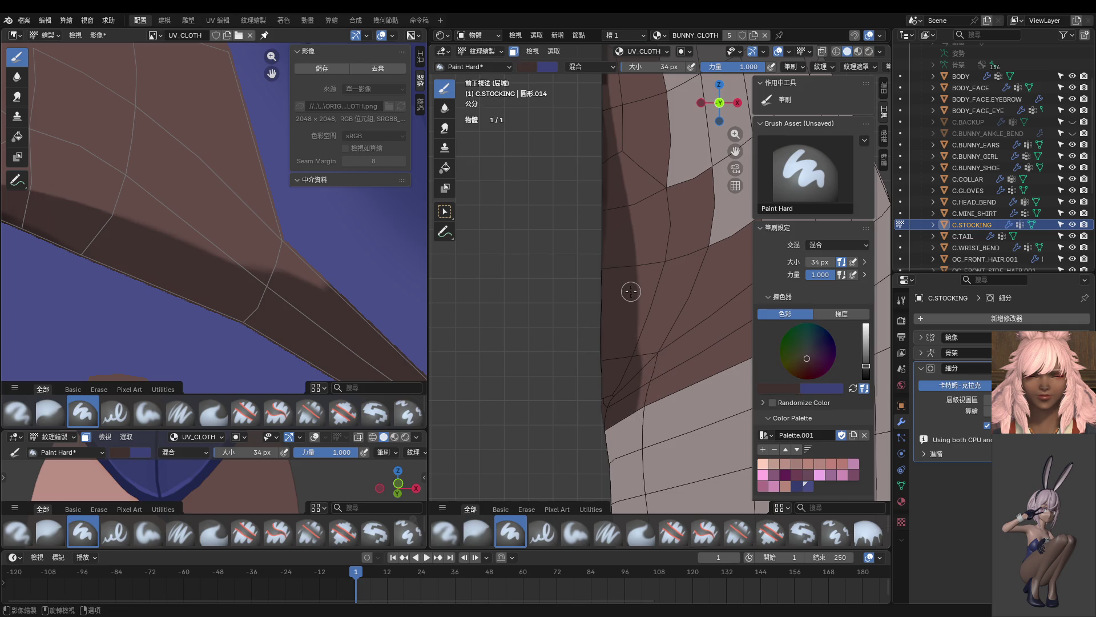
pyautogui.moveTo(631, 303); pyautogui.dragTo(640, 404)
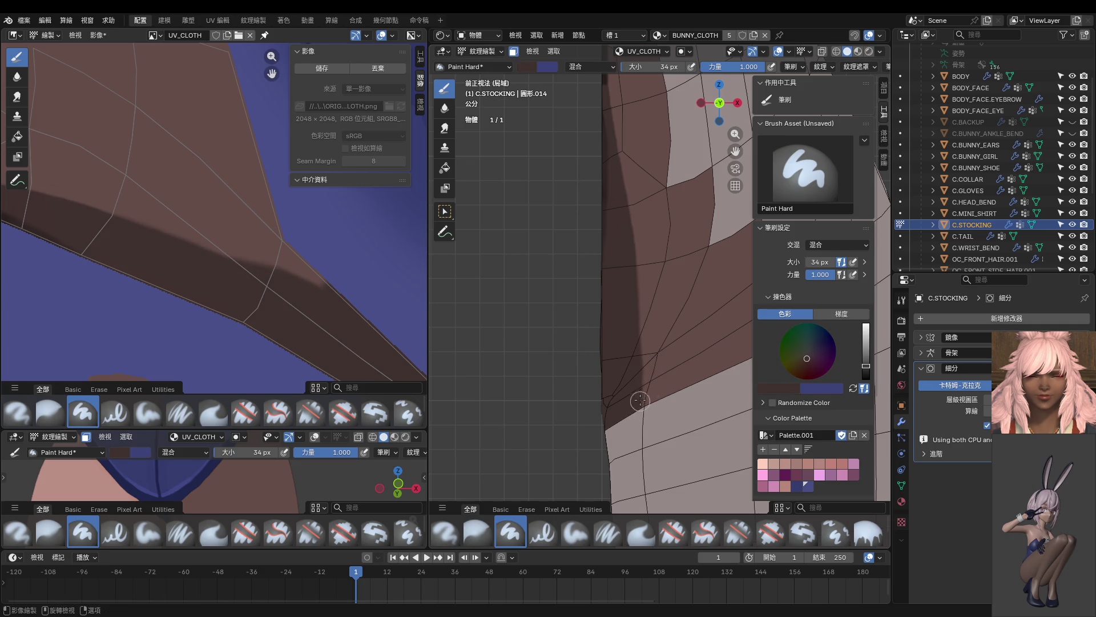
# Step: Lighten the paint colour again and leave texture painting for object mode
pyautogui.moveTo(632, 327); pyautogui.dragTo(672, 374, button='middle')
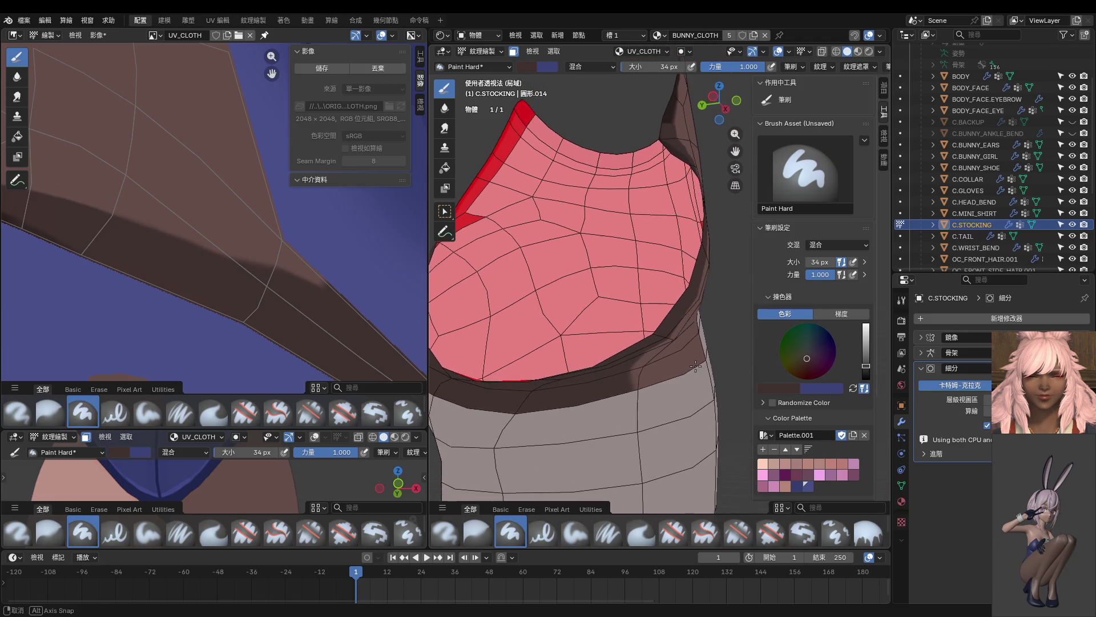
pyautogui.press('s')
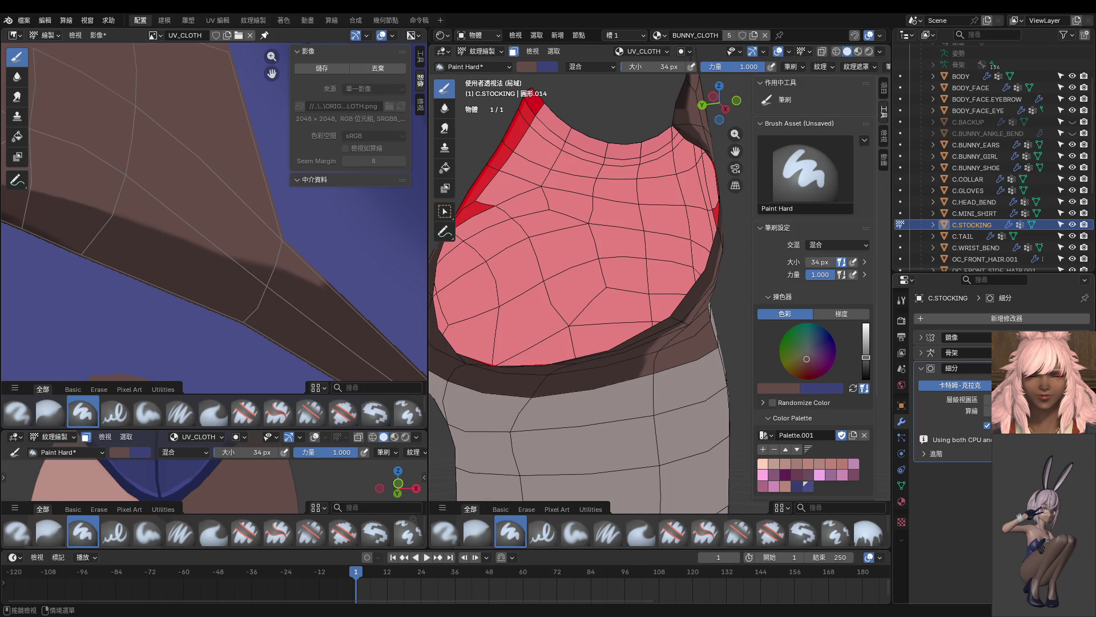
pyautogui.hotkey('ctrl', 'Tab')
pyautogui.moveTo(591, 432); pyautogui.dragTo(606, 426, button='middle')
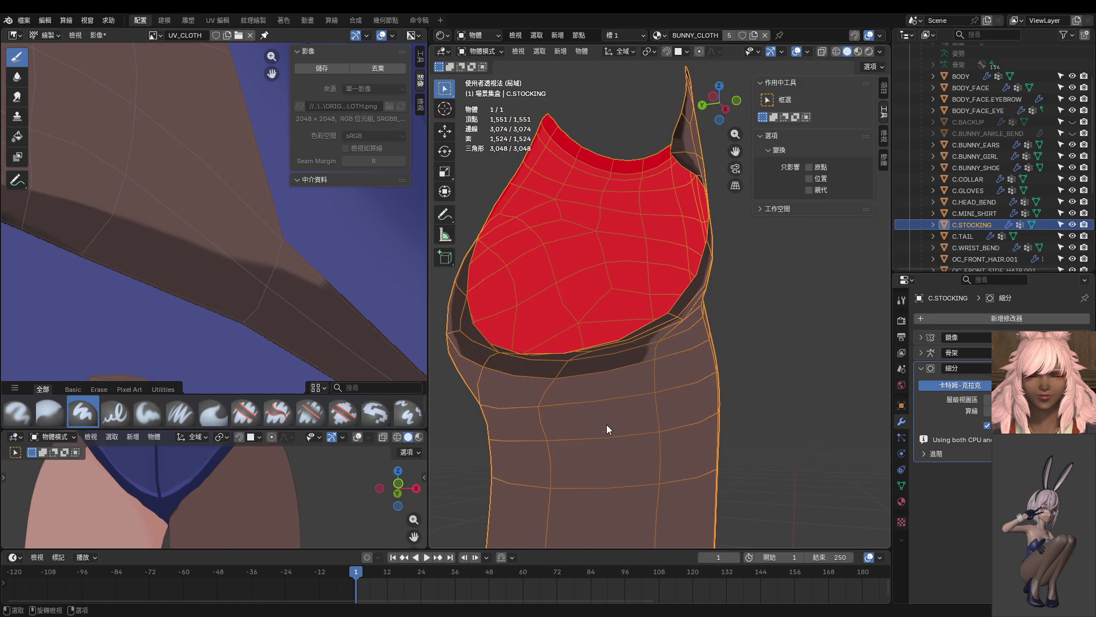
# Step: Cycle through edit and texture paint modes while viewing the leg from the side
pyautogui.hotkey('ctrl', 'Tab')
pyautogui.press('Tab')
pyautogui.hotkey('ctrl', 'Tab')
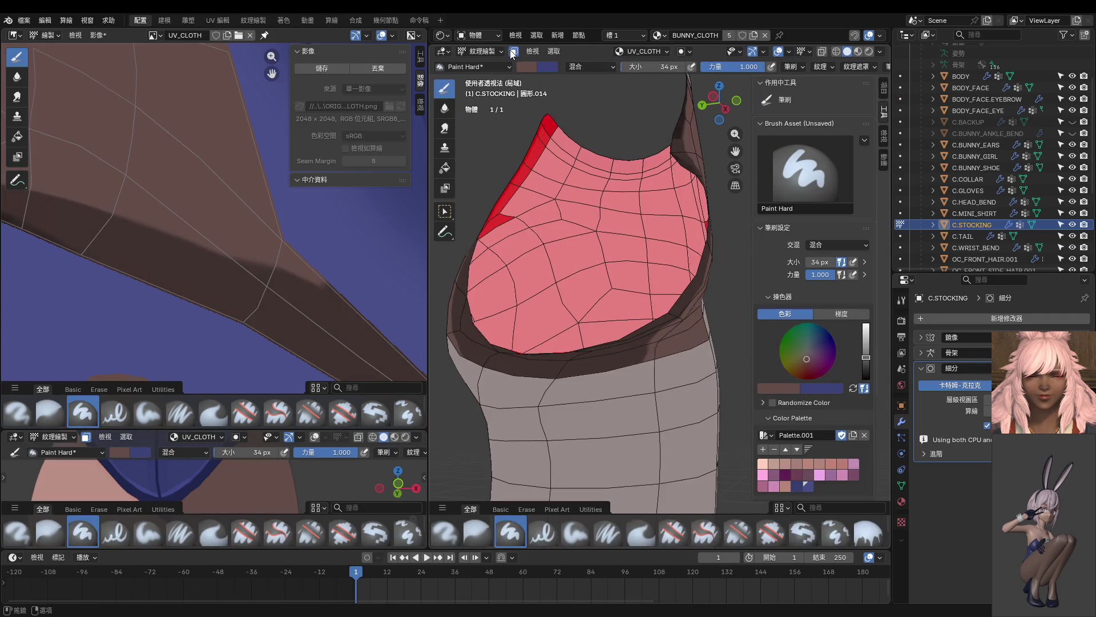
pyautogui.scroll(2, 638, 403)
pyautogui.scroll(1, 629, 419)
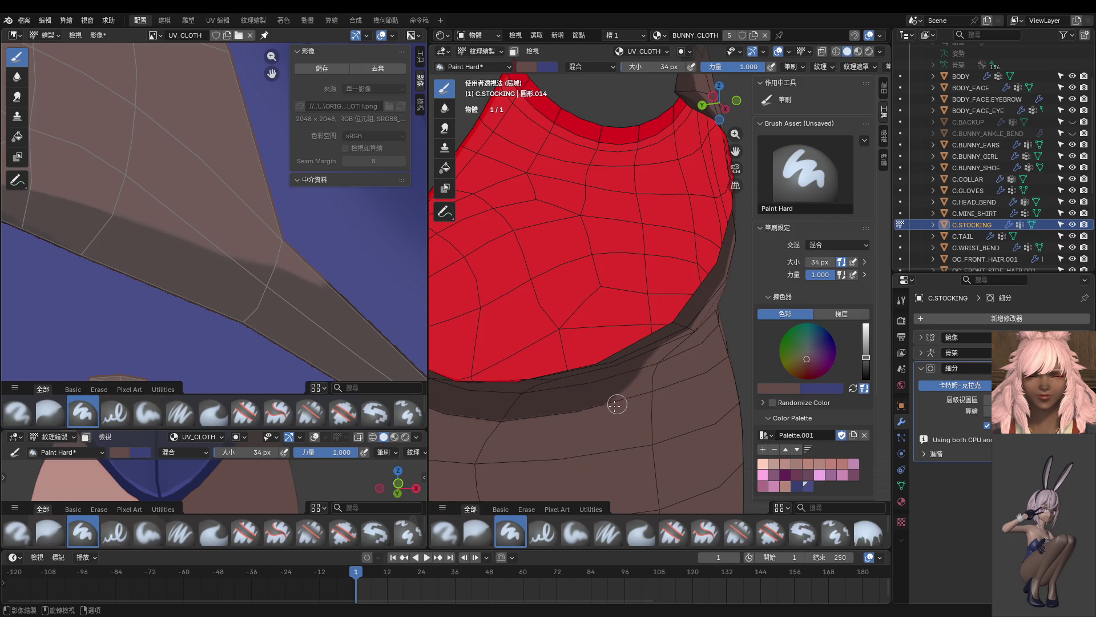
pyautogui.moveTo(625, 408)
pyautogui.mouseDown(button='middle')
pyautogui.moveTo(612, 417)
pyautogui.moveTo(642, 405)
pyautogui.moveTo(643, 423)
pyautogui.moveTo(591, 407)
pyautogui.moveTo(651, 386)
pyautogui.mouseUp(button='middle')
pyautogui.scroll(-2, 618, 416)
pyautogui.scroll(-3, 656, 391)
# Step: Return to object mode and display the stocking mirrored on both legs
pyautogui.hotkey('ctrl', 'Tab')
pyautogui.click(1026, 337)
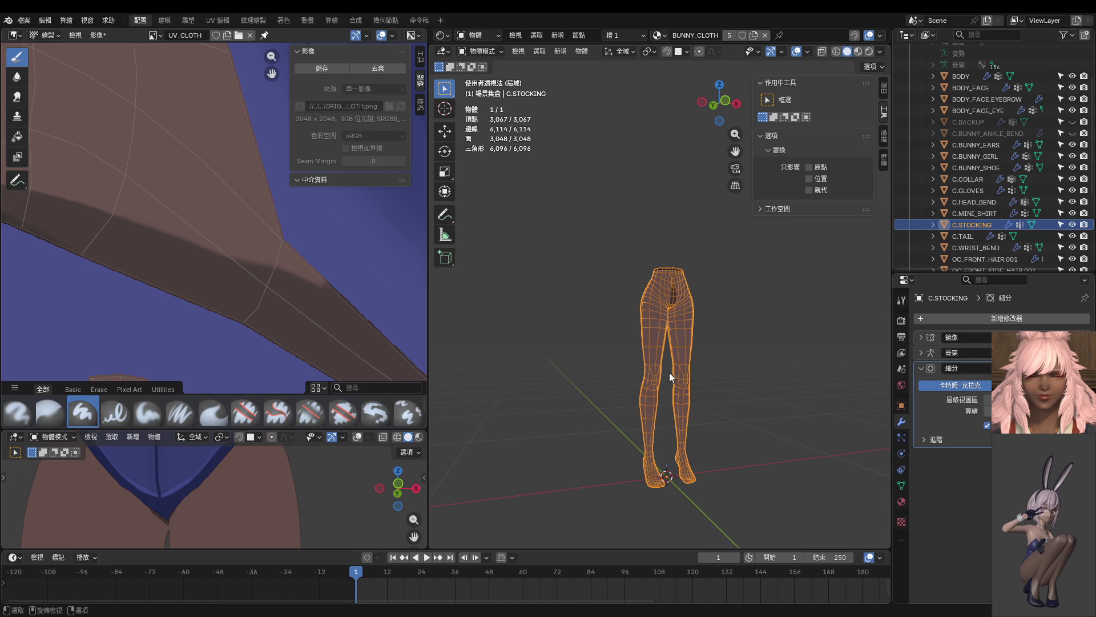
# Step: Deselect the stocking and enlarge the lower 3D view, orbiting to the character's back
pyautogui.click(749, 371)
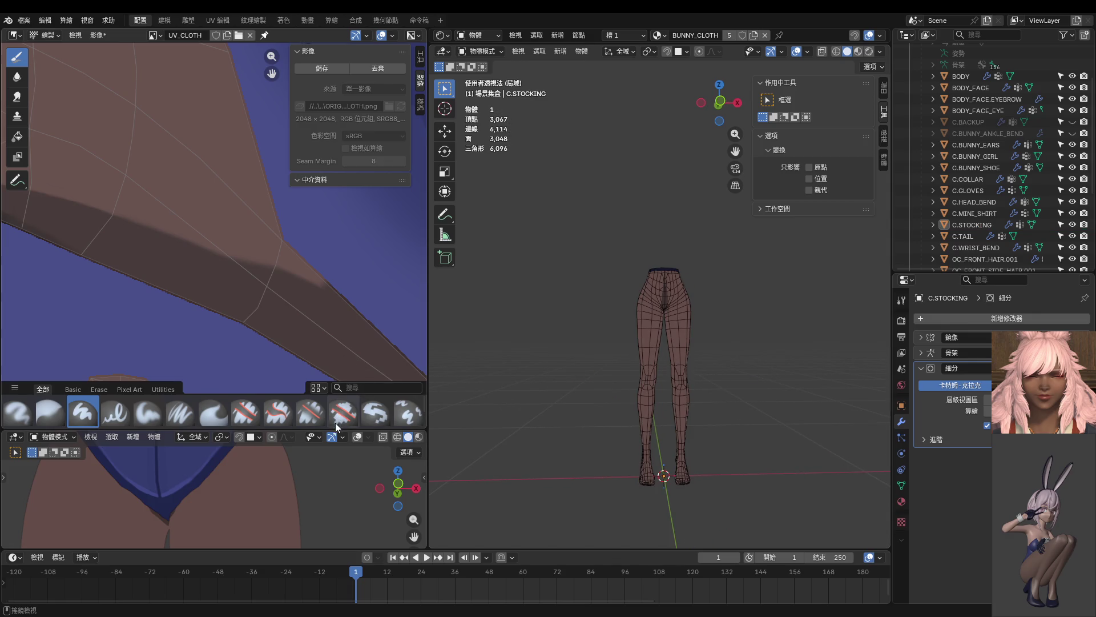
pyautogui.moveTo(333, 428); pyautogui.dragTo(334, 198)
pyautogui.moveTo(248, 372)
pyautogui.mouseDown(button='middle')
pyautogui.moveTo(419, 369)
pyautogui.moveTo(268, 394)
pyautogui.moveTo(317, 400)
pyautogui.mouseUp(button='middle')
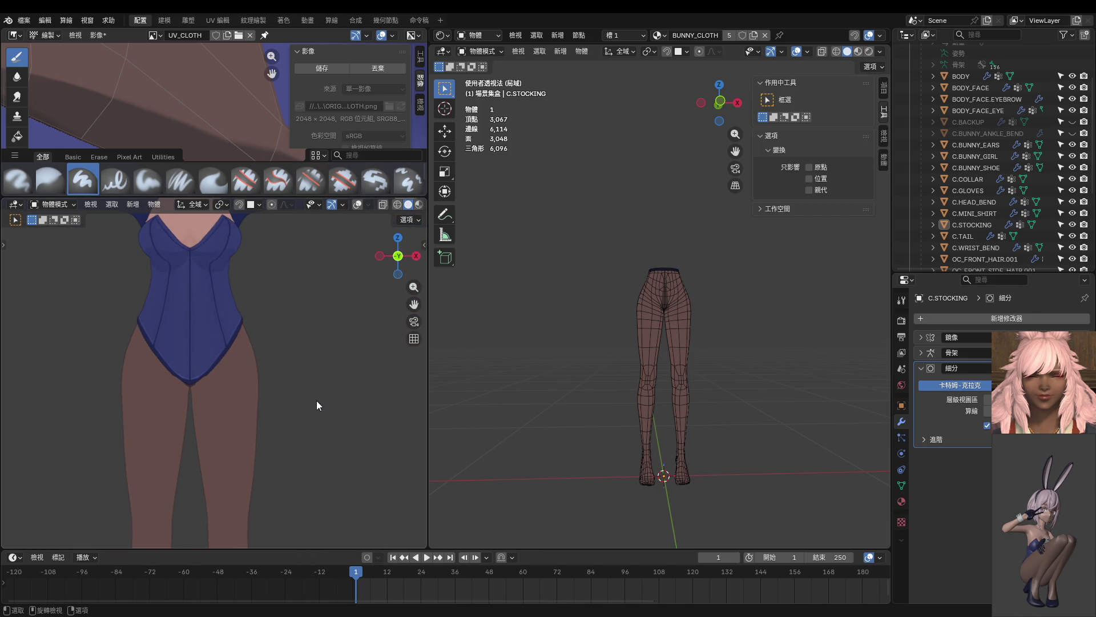
pyautogui.scroll(-5, 219, 301)
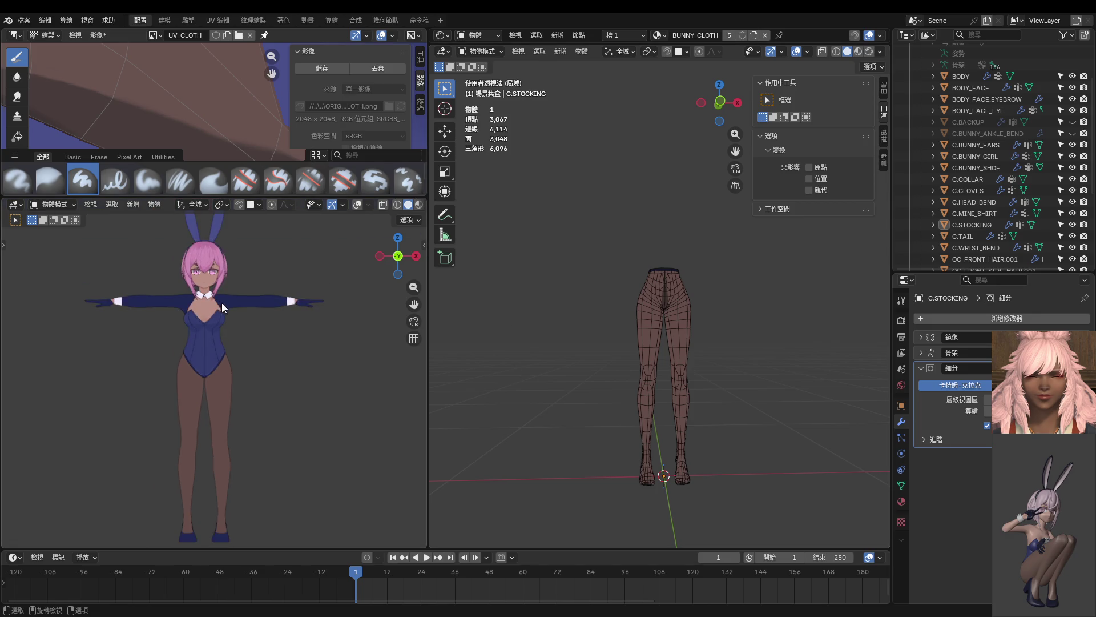
# Step: Hide the C.BUNNY_GIRL suit and view the stockings straight from the front
pyautogui.click(1073, 157)
pyautogui.scroll(1, 253, 343)
pyautogui.scroll(2, 240, 332)
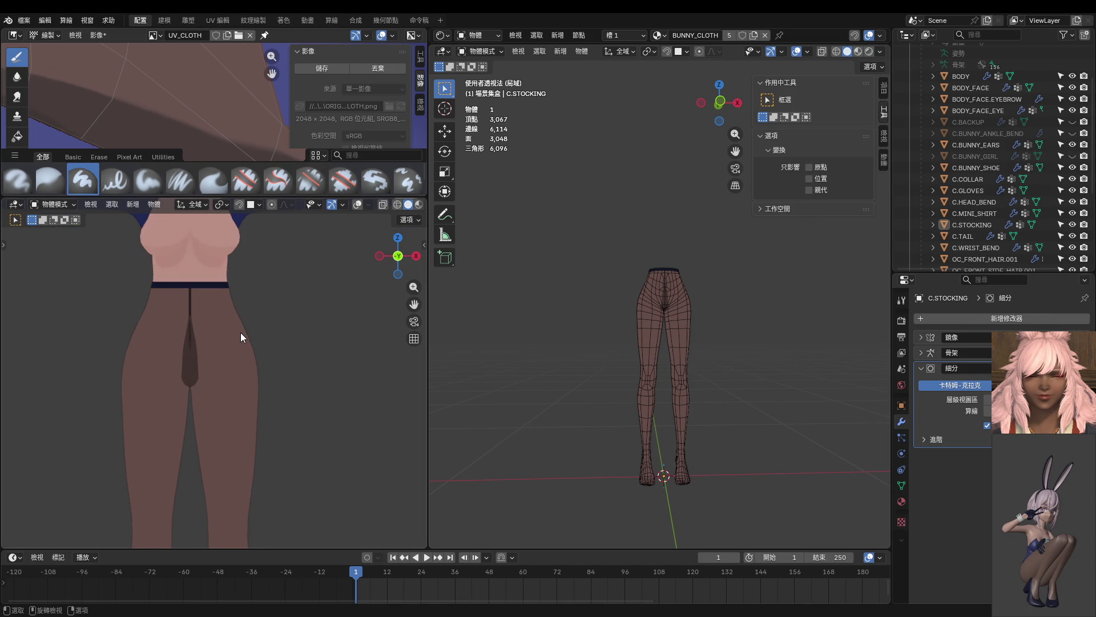
pyautogui.scroll(1, 241, 332)
pyautogui.scroll(1, 240, 332)
pyautogui.scroll(3, 629, 338)
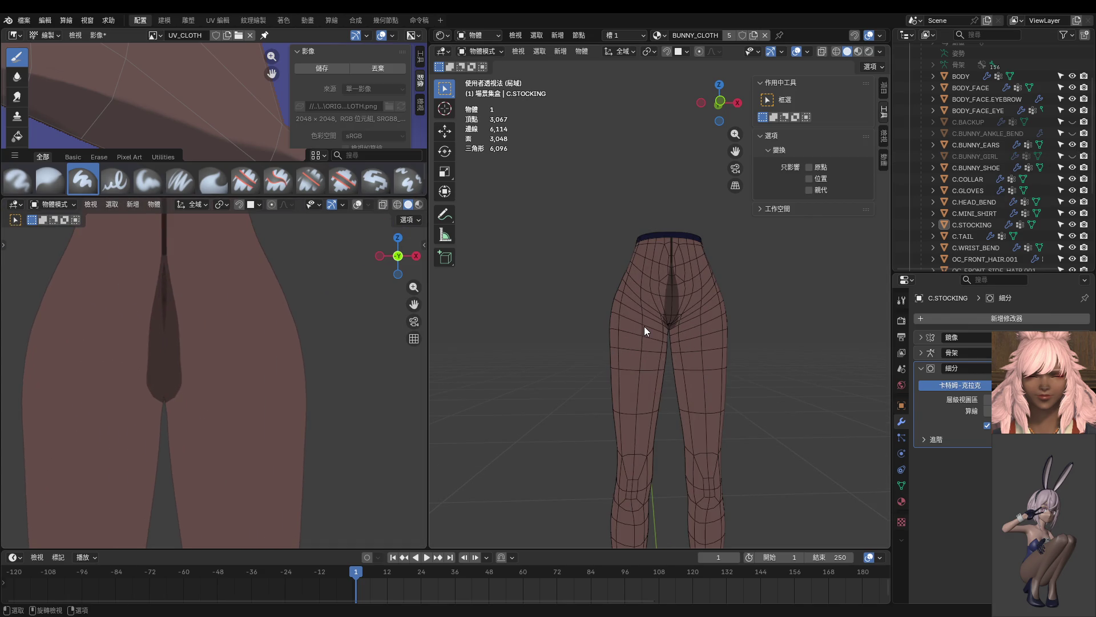
pyautogui.press('KP_1')
pyautogui.scroll(1, 605, 321)
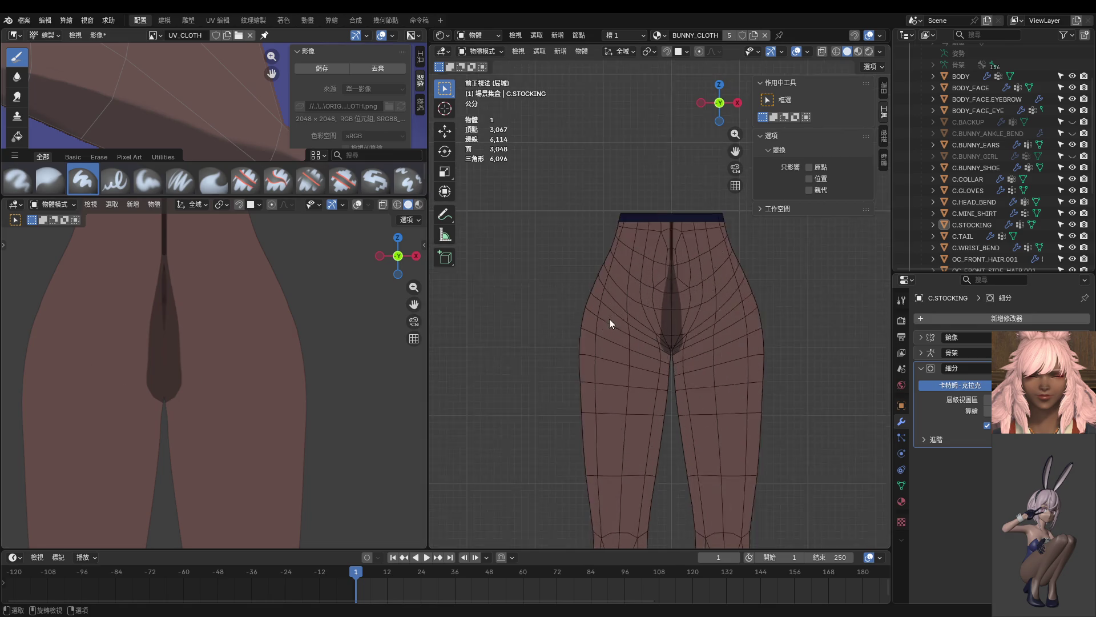
pyautogui.scroll(3, 675, 334)
pyautogui.scroll(2, 696, 349)
pyautogui.scroll(2, 636, 337)
pyautogui.hotkey('ctrl', 'Tab')
# Step: Resume texture painting on the stocking with the brush shrunk to 16 px
pyautogui.click(677, 324)
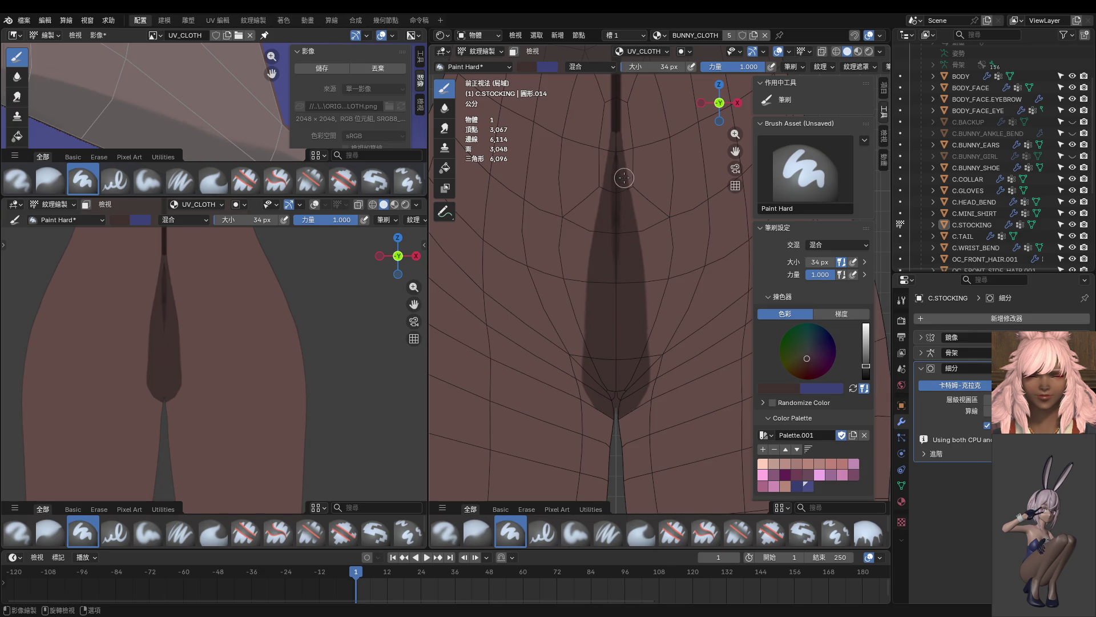
pyautogui.press('[')
pyautogui.press('[')
pyautogui.press('[')
pyautogui.press('[')
pyautogui.press('[')
pyautogui.press('[')
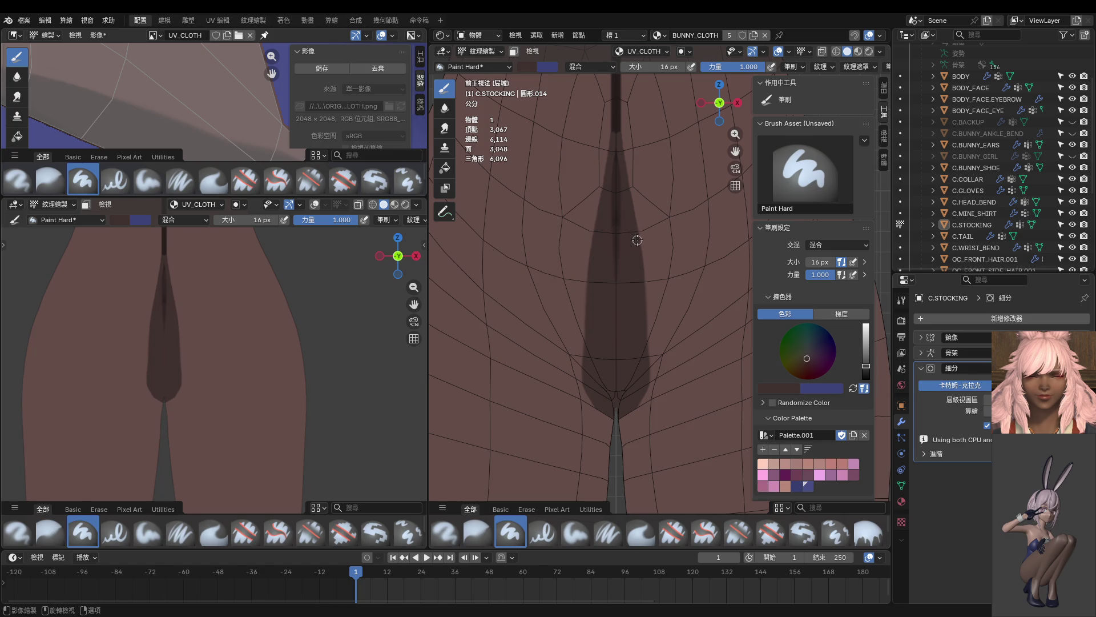
# Step: Stroke darker paint down both edges of the crotch shape, mirrored, then sample a lighter brown
pyautogui.moveTo(643, 260); pyautogui.dragTo(649, 372)
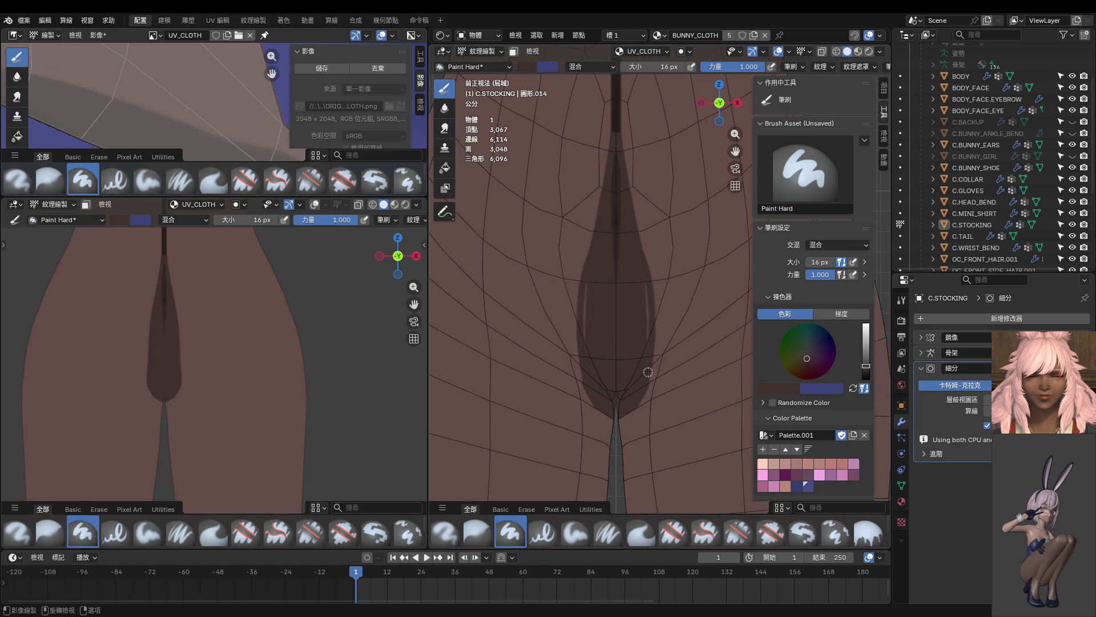
pyautogui.moveTo(639, 396); pyautogui.dragTo(641, 389)
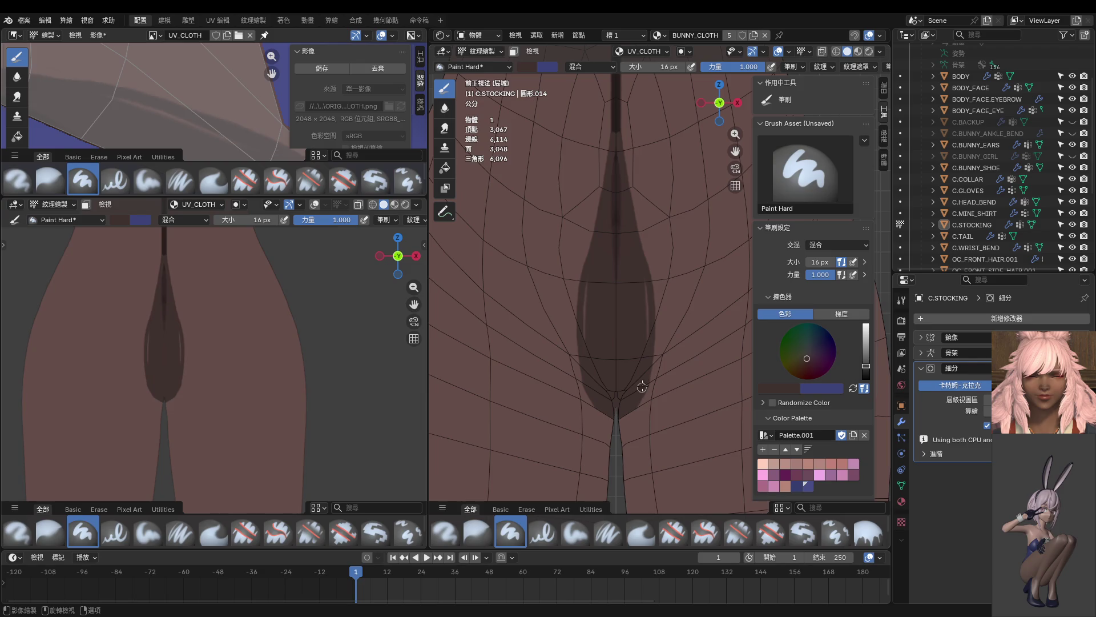
pyautogui.scroll(3, 651, 322)
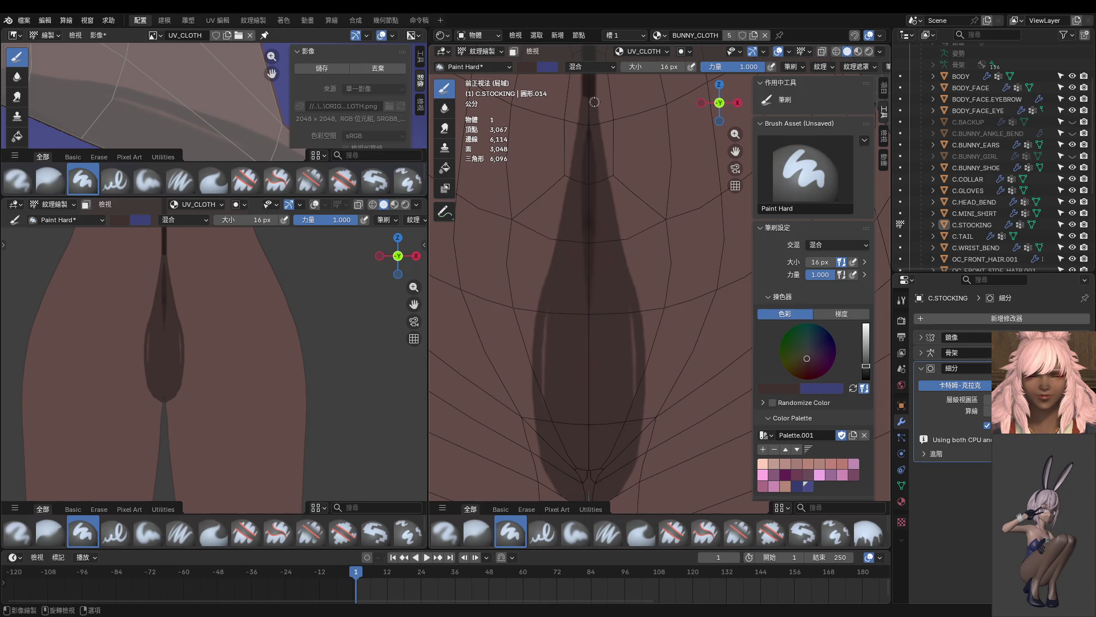
pyautogui.moveTo(600, 135); pyautogui.dragTo(638, 287)
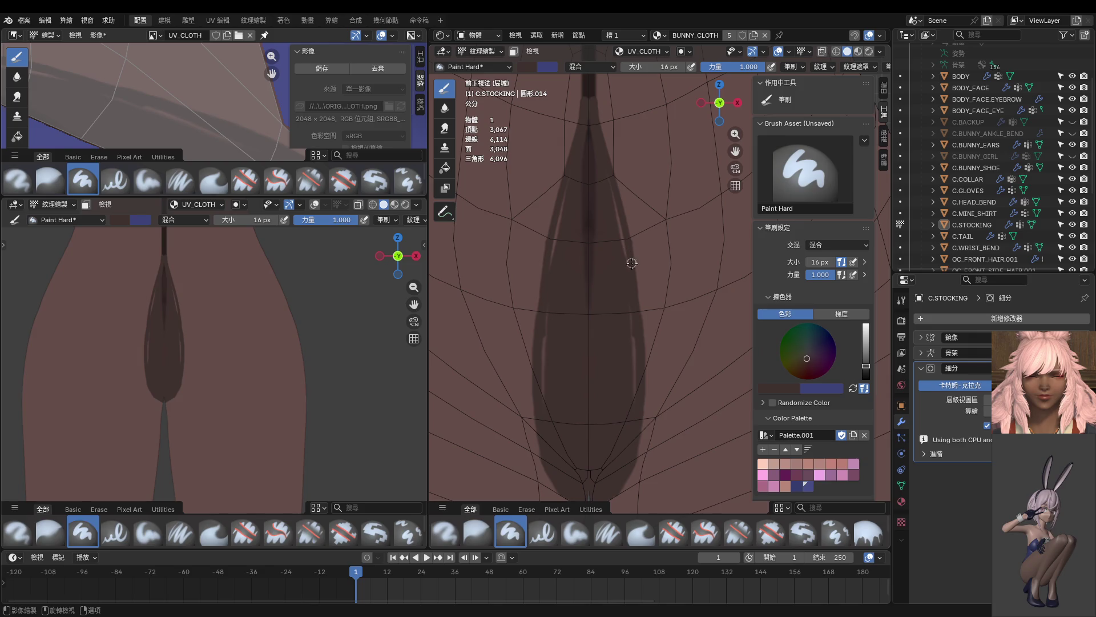
pyautogui.moveTo(640, 352); pyautogui.dragTo(631, 307)
pyautogui.moveTo(625, 243); pyautogui.dragTo(609, 181)
pyautogui.press('s')
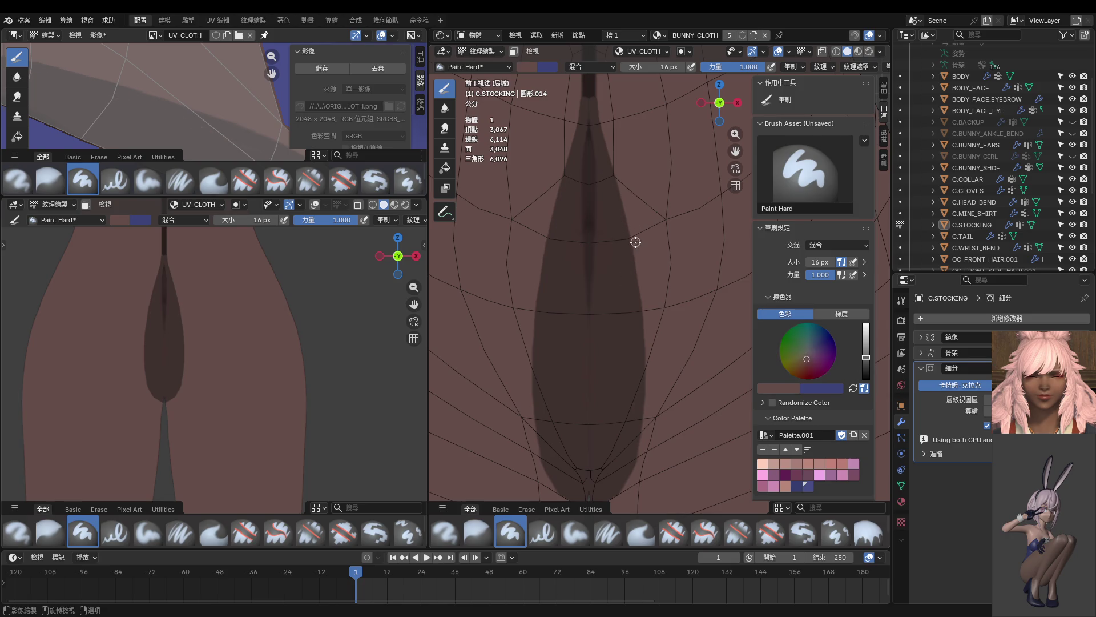
pyautogui.scroll(-2, 607, 302)
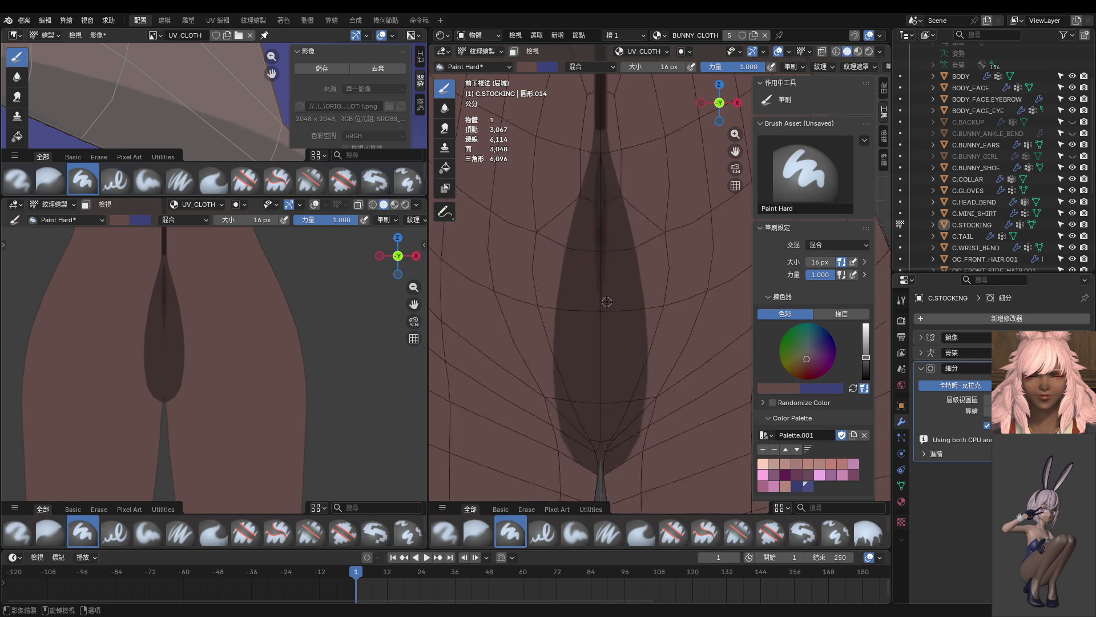
pyautogui.scroll(-3, 607, 302)
pyautogui.scroll(-3, 242, 325)
pyautogui.scroll(-2, 242, 325)
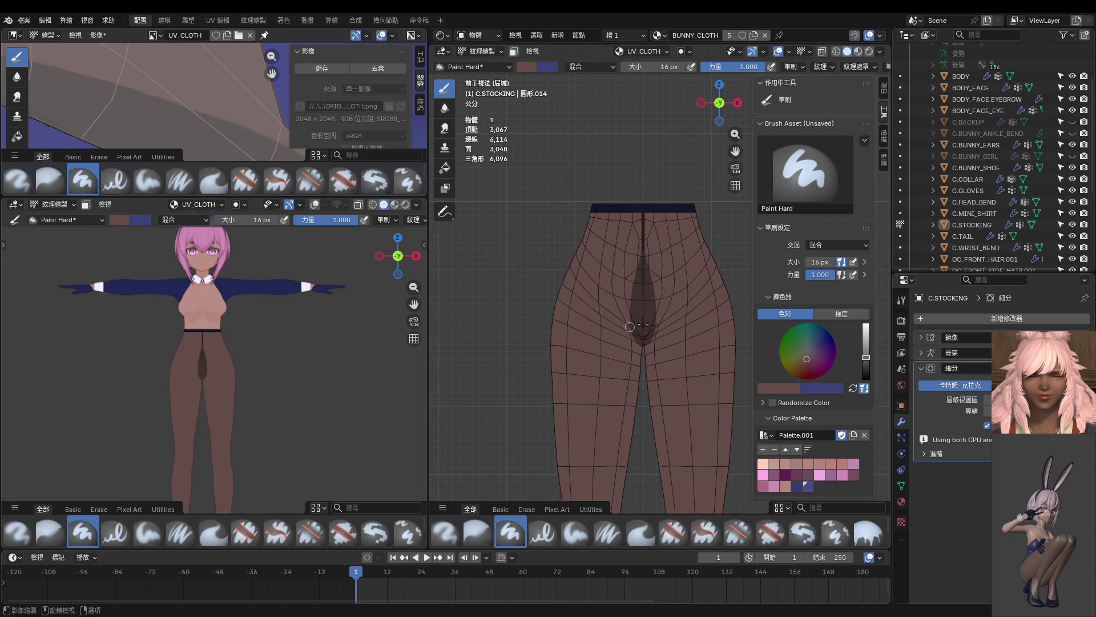
pyautogui.scroll(2, 645, 293)
pyautogui.scroll(2, 644, 292)
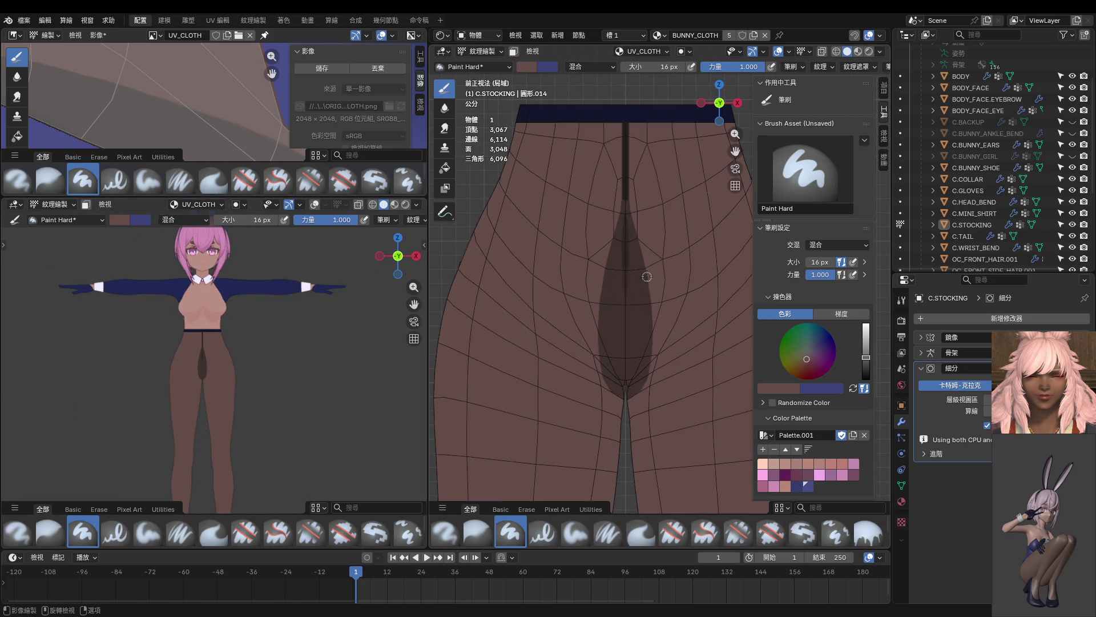
# Step: With a 10 px brush and dark colour, paint mirrored seam lines curving down from the waistband
pyautogui.keyDown('shift'); pyautogui.moveTo(650, 266); pyautogui.dragTo(635, 280, button='middle'); pyautogui.keyUp('shift')
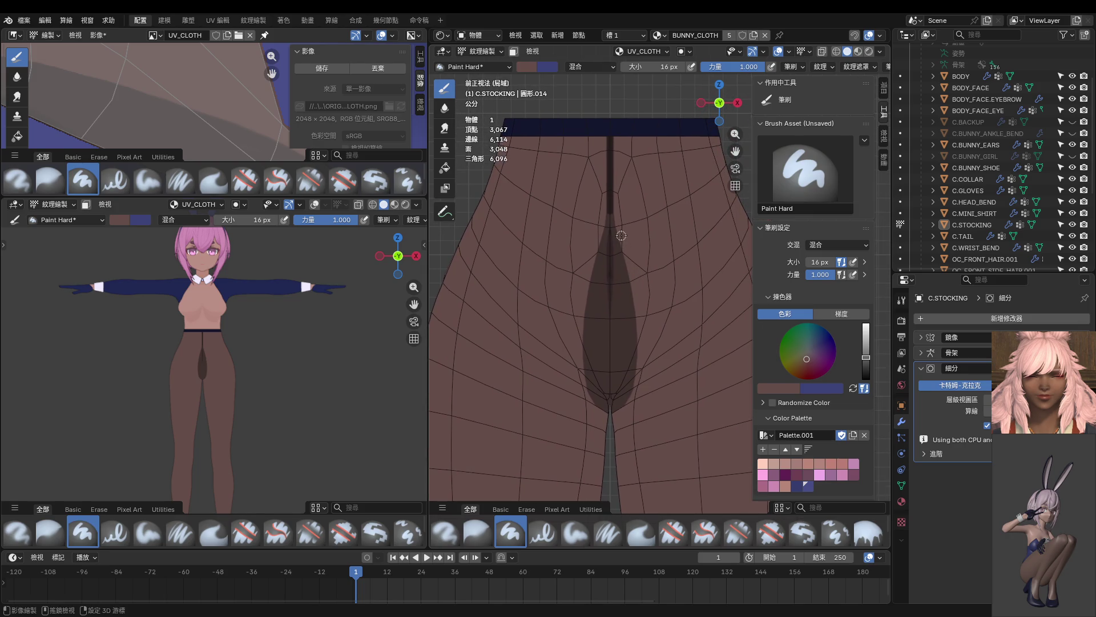
pyautogui.press('[')
pyautogui.press('[')
pyautogui.press('[')
pyautogui.press('s')
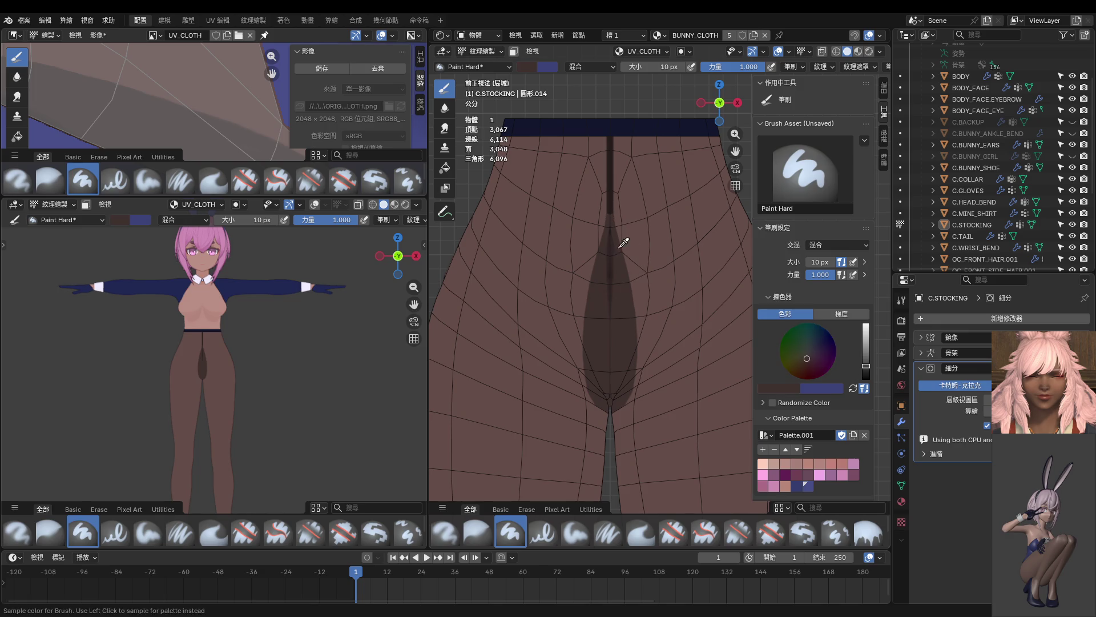
pyautogui.moveTo(615, 219); pyautogui.dragTo(618, 143)
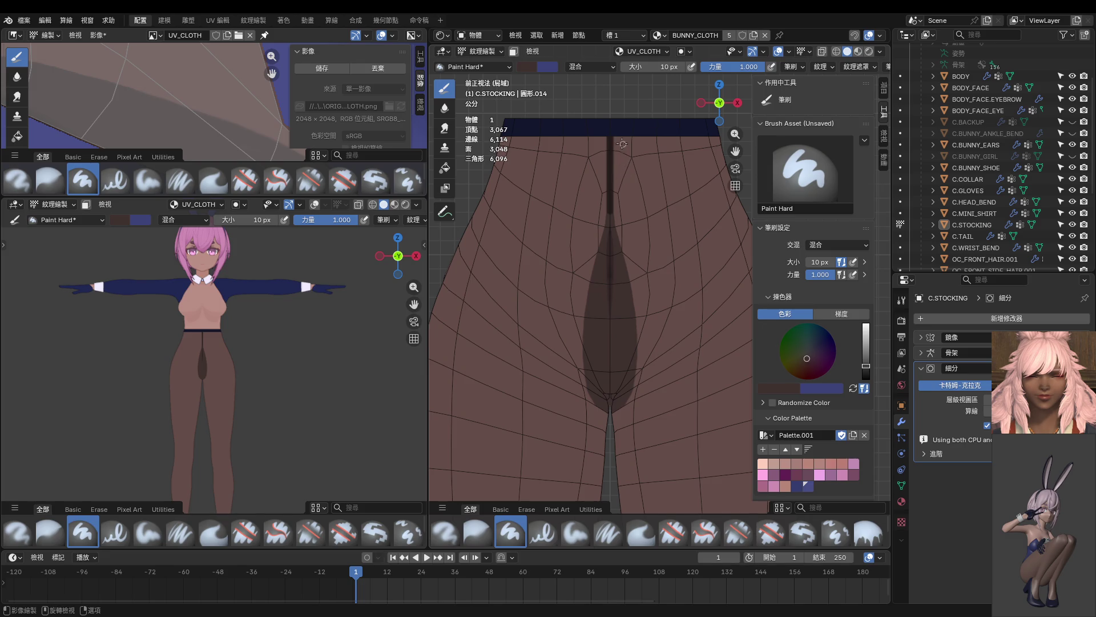
pyautogui.moveTo(620, 138); pyautogui.dragTo(635, 189)
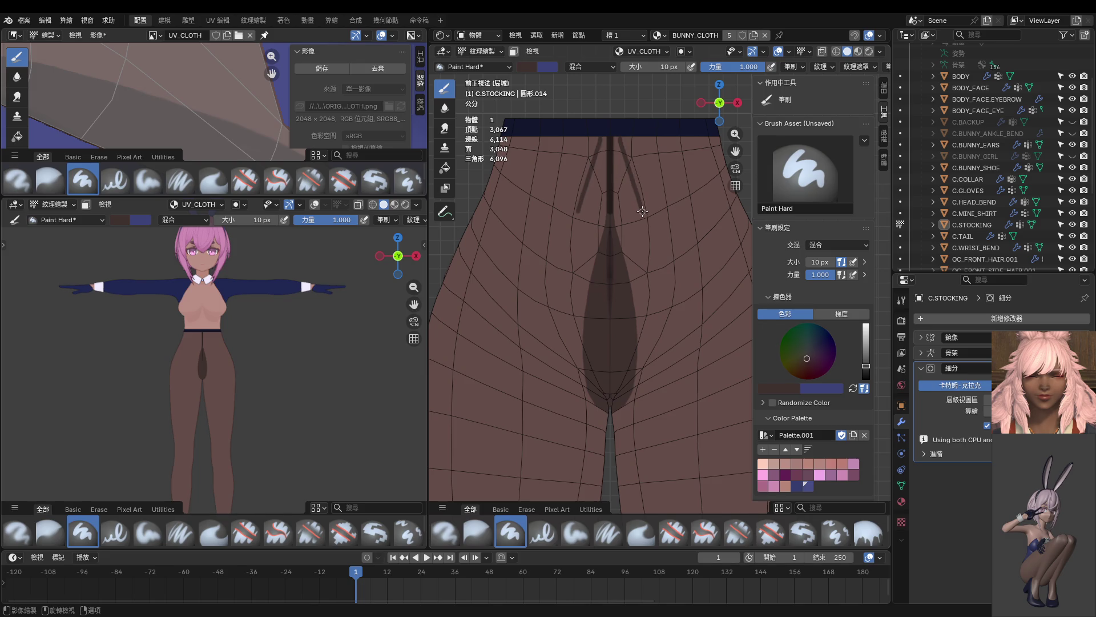
pyautogui.moveTo(648, 241); pyautogui.dragTo(633, 382)
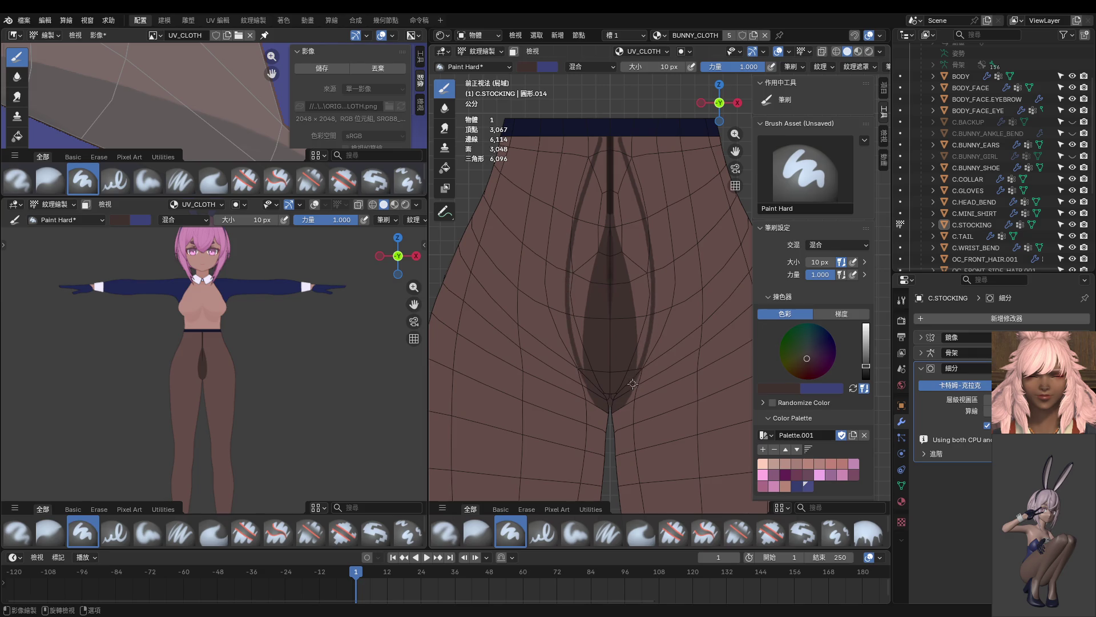
pyautogui.scroll(1, 633, 379)
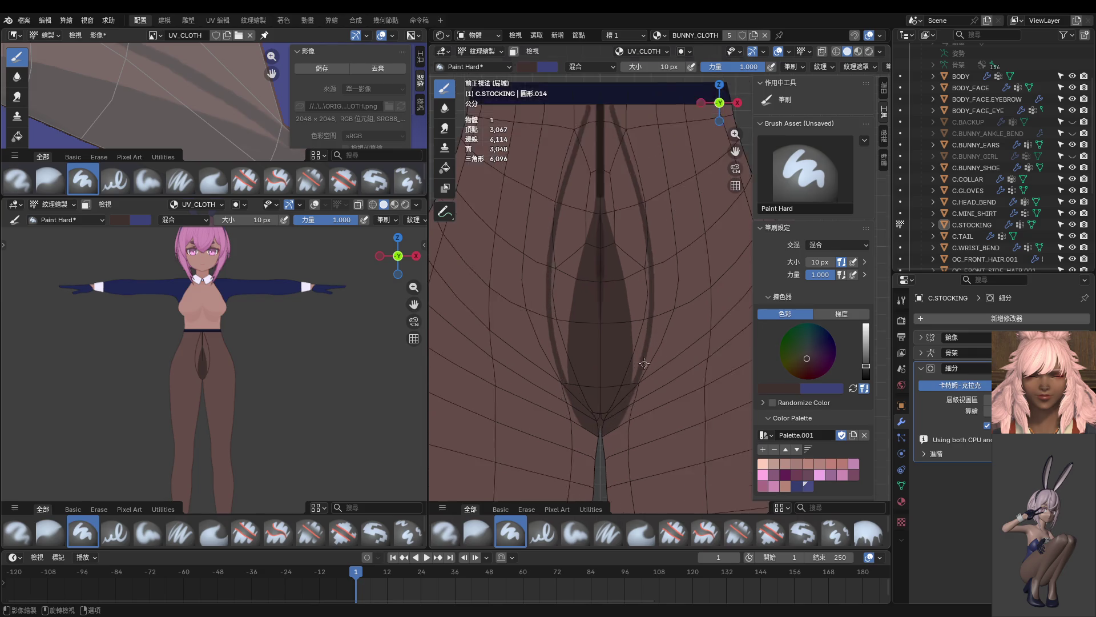
pyautogui.scroll(2, 638, 343)
pyautogui.scroll(1, 642, 309)
pyautogui.moveTo(646, 298); pyautogui.dragTo(628, 344)
pyautogui.hotkey('ctrl', 'z')
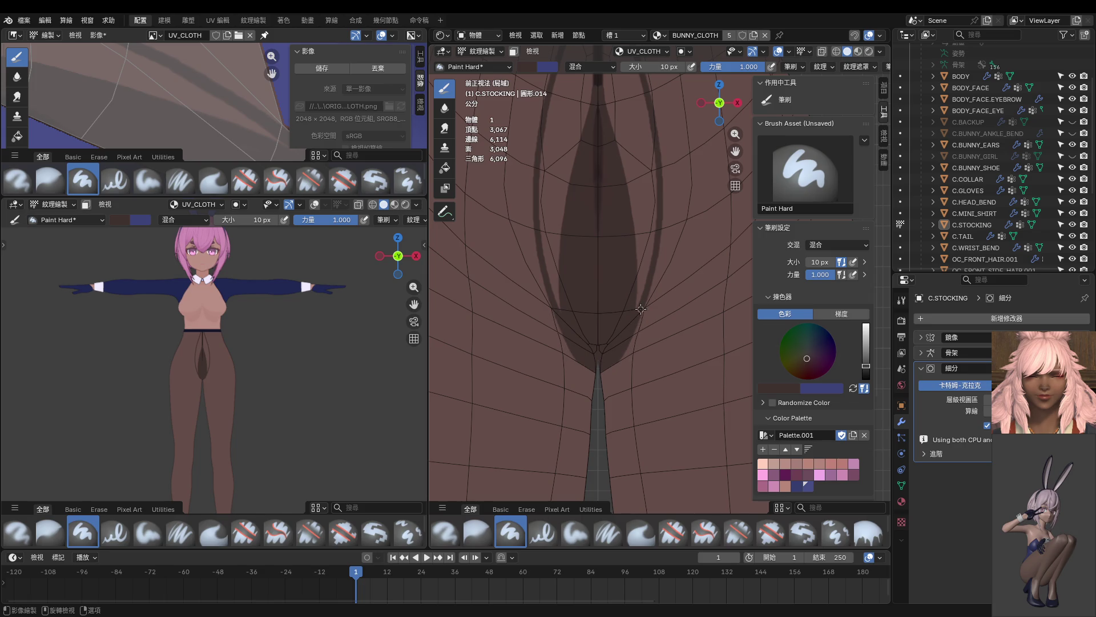
# Step: Try a 28 px brown stroke over the centre seam, undo it, then enter mesh editing
pyautogui.press('s')
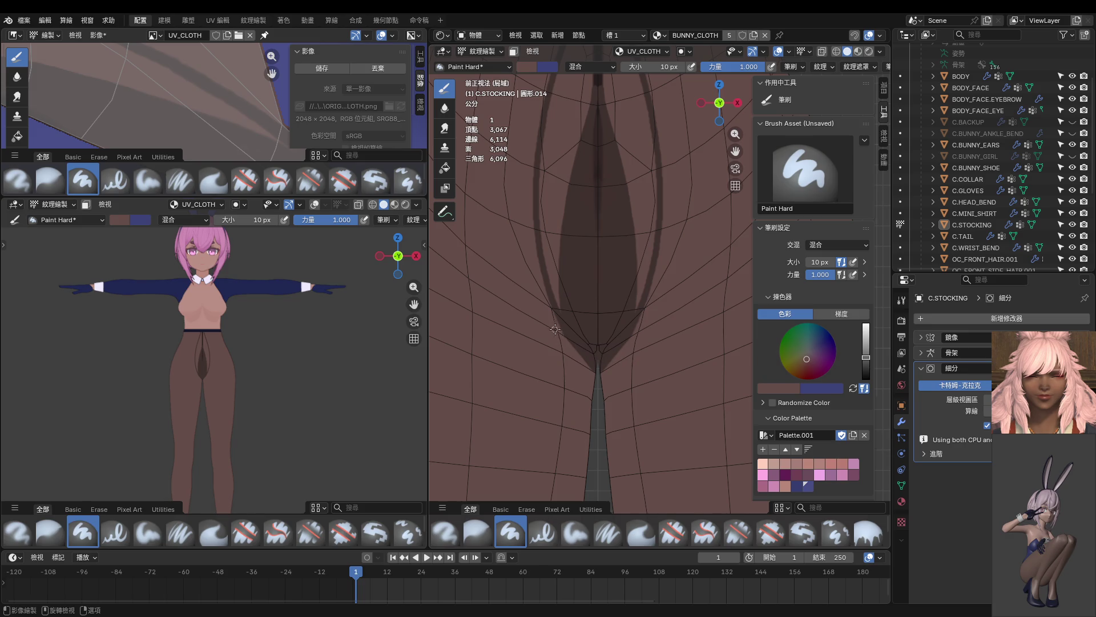
pyautogui.scroll(-2, 599, 347)
pyautogui.scroll(-1, 609, 291)
pyautogui.press('f')
pyautogui.moveTo(624, 190); pyautogui.dragTo(629, 295)
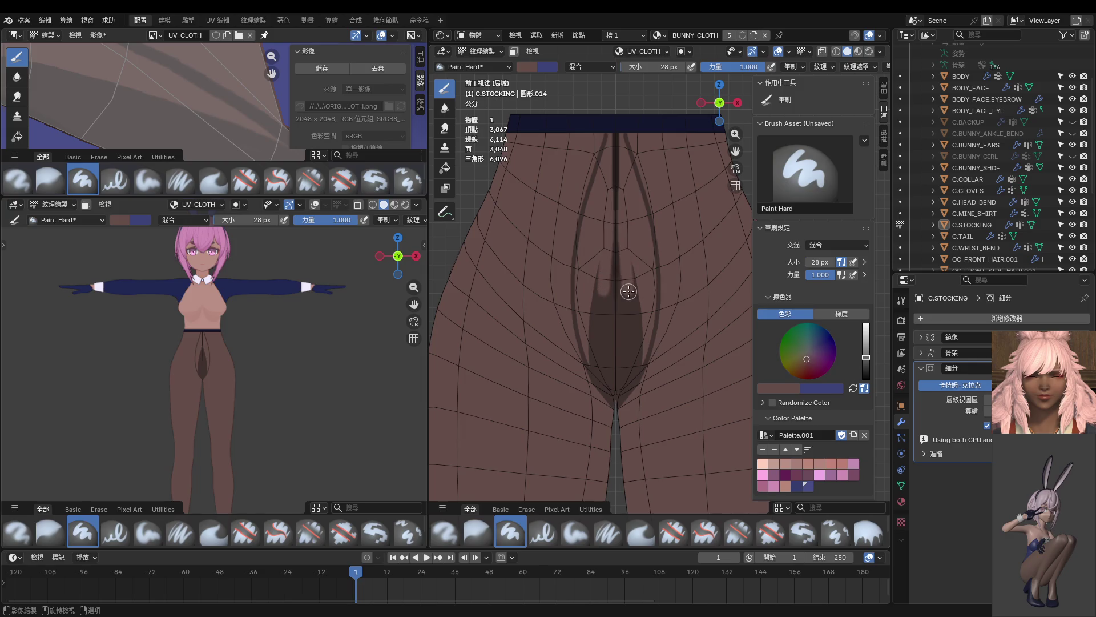
pyautogui.hotkey('ctrl', 'z')
pyautogui.press('s')
pyautogui.keyDown('shift'); pyautogui.moveTo(628, 250); pyautogui.dragTo(583, 287, button='middle'); pyautogui.keyUp('shift')
pyautogui.scroll(2, 617, 256)
pyautogui.scroll(-2, 595, 251)
pyautogui.press('Tab')
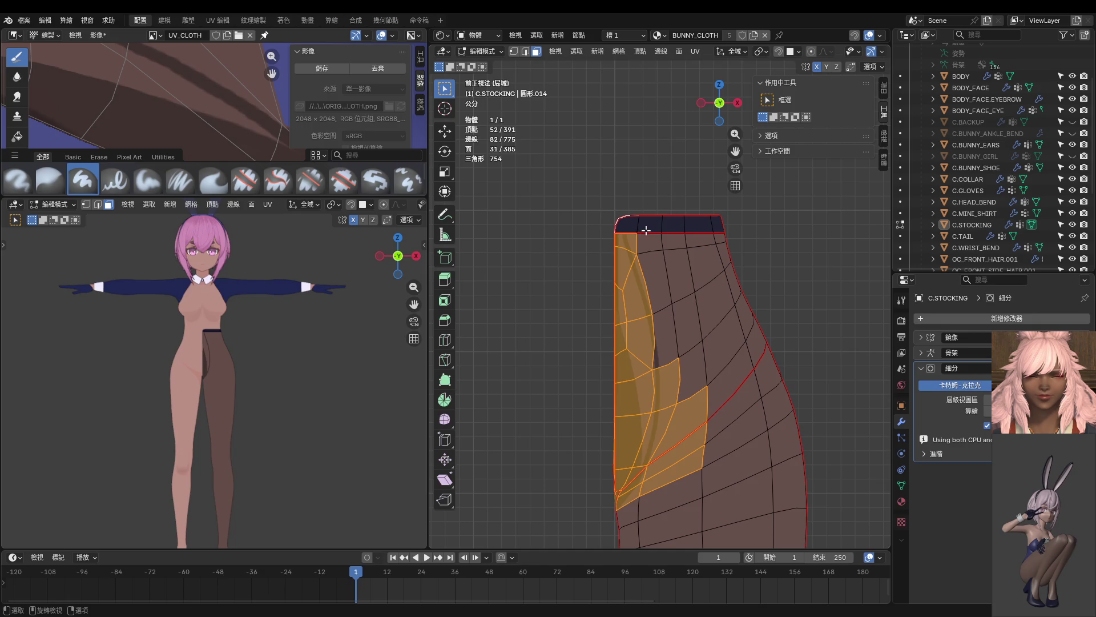
# Step: Return to texture painting with face masking and paint dark mirrored strokes down the inner legs
pyautogui.hotkey('ctrl', 'Tab')
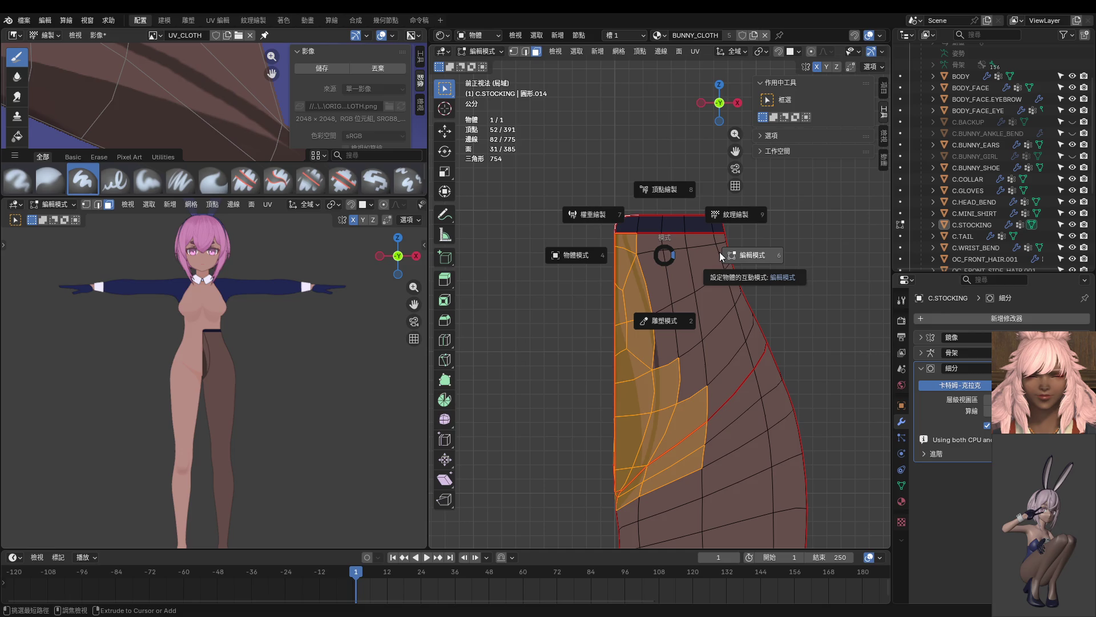
pyautogui.click(726, 215)
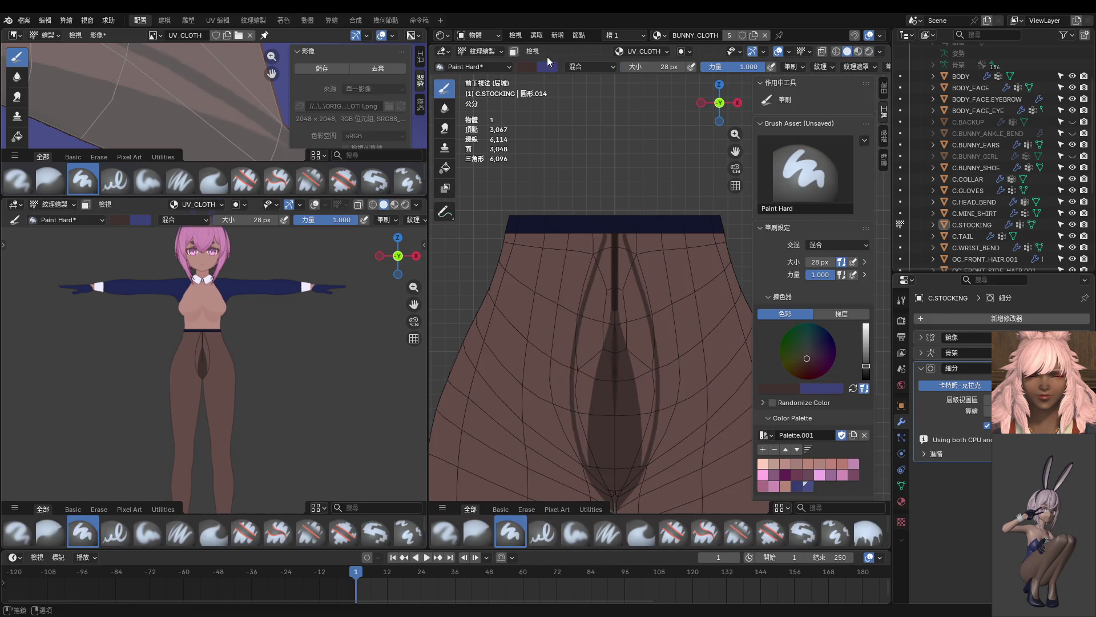
pyautogui.press('m')
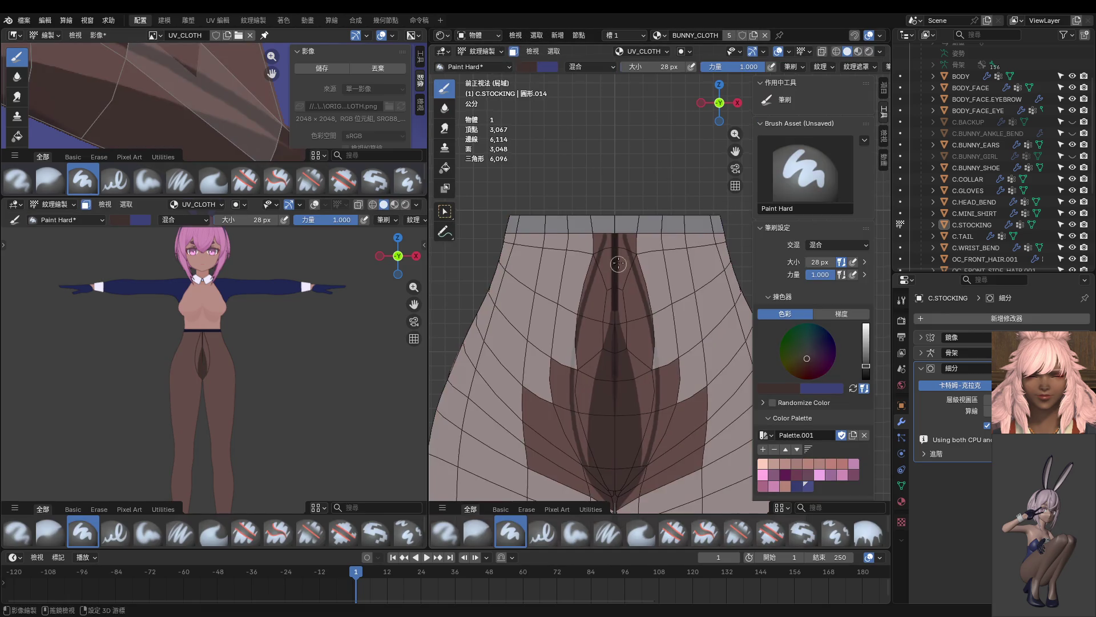
pyautogui.scroll(4, 607, 205)
pyautogui.moveTo(589, 180); pyautogui.dragTo(603, 249)
pyautogui.moveTo(593, 183); pyautogui.dragTo(606, 319)
pyautogui.moveTo(588, 214); pyautogui.dragTo(588, 356)
pyautogui.moveTo(588, 225); pyautogui.dragTo(602, 388)
pyautogui.keyDown('shift'); pyautogui.moveTo(602, 387); pyautogui.dragTo(575, 296, button='middle'); pyautogui.keyUp('shift')
# Step: Darken the remaining light strips and pink gaps in the dark strip, then switch to Edit Mode
pyautogui.moveTo(570, 177); pyautogui.dragTo(606, 267)
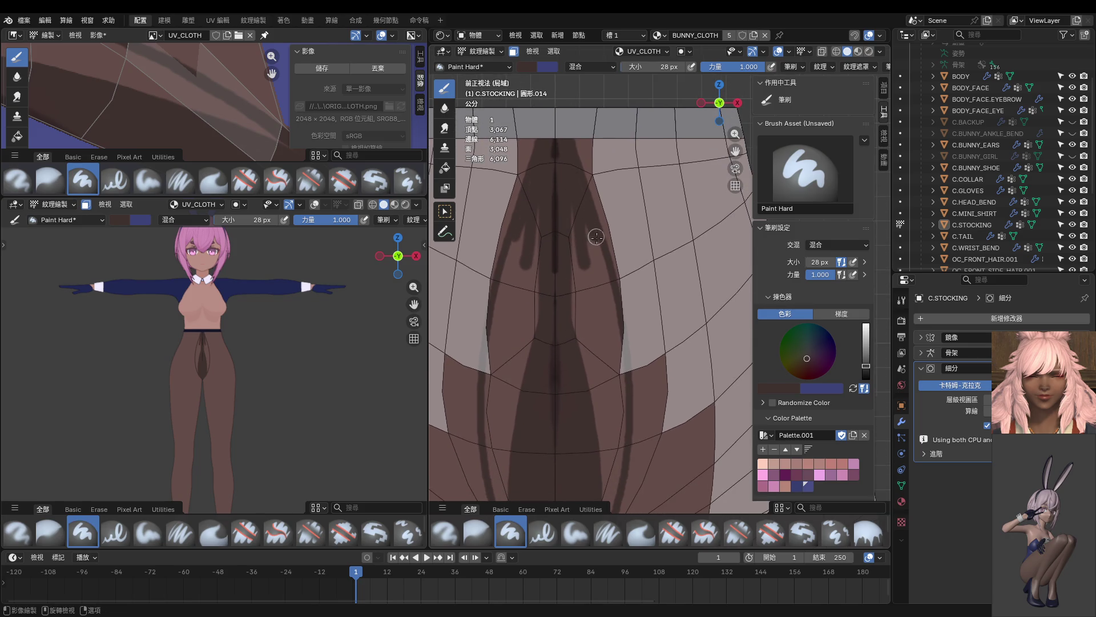
pyautogui.moveTo(583, 220); pyautogui.dragTo(621, 357)
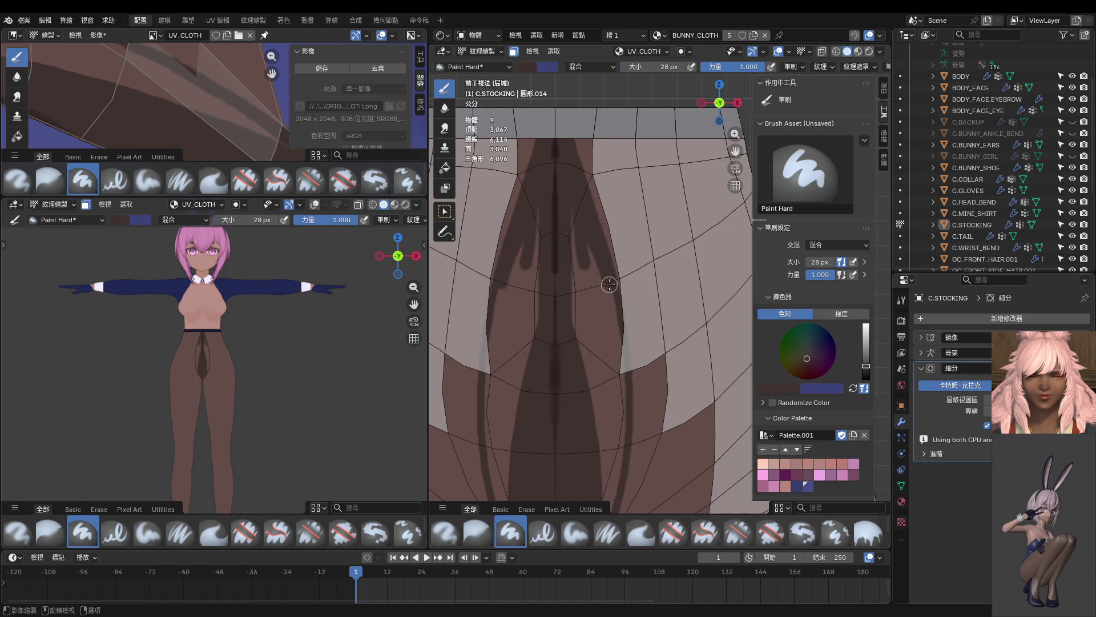
pyautogui.scroll(2, 620, 356)
pyautogui.moveTo(612, 204); pyautogui.dragTo(602, 374)
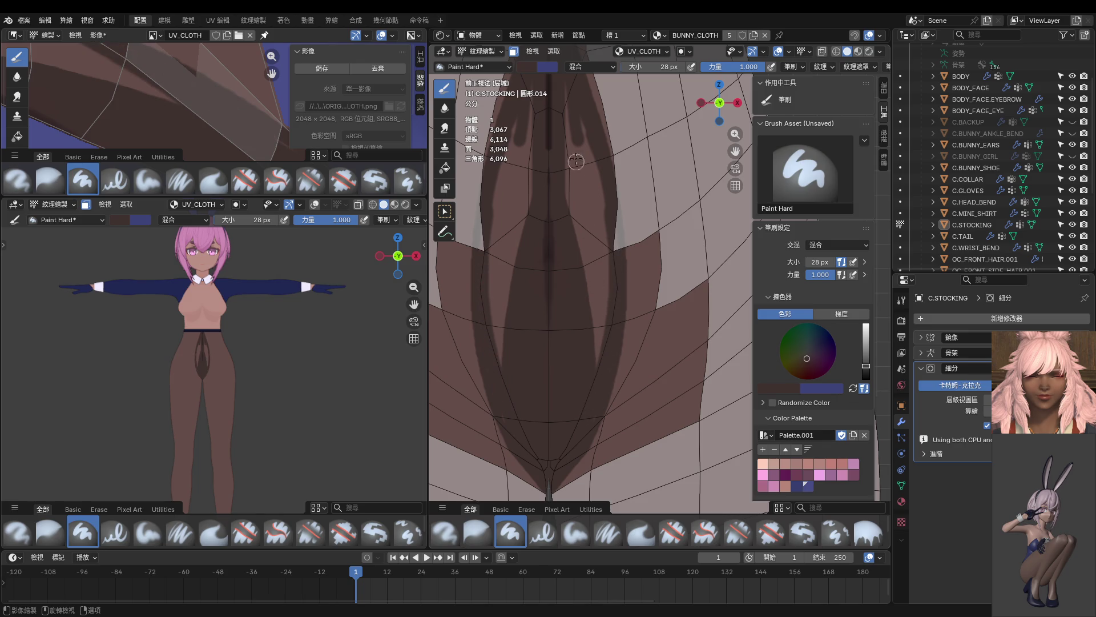
pyautogui.moveTo(566, 95); pyautogui.dragTo(580, 276)
pyautogui.moveTo(581, 141)
pyautogui.mouseDown()
pyautogui.moveTo(591, 342)
pyautogui.moveTo(583, 132)
pyautogui.moveTo(610, 318)
pyautogui.mouseUp()
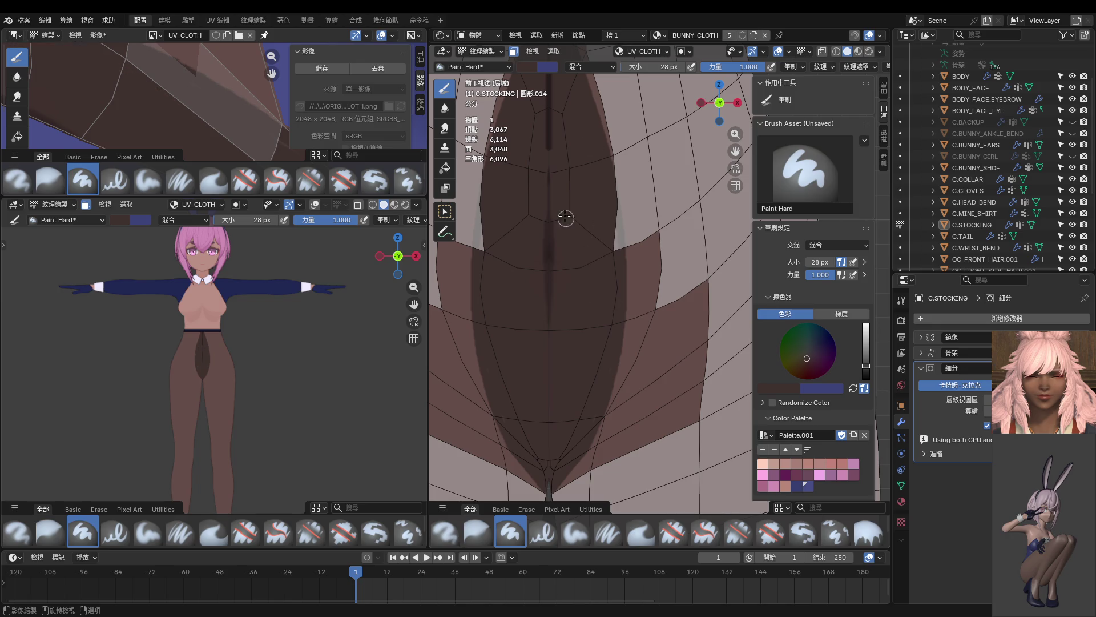
pyautogui.scroll(-2, 568, 213)
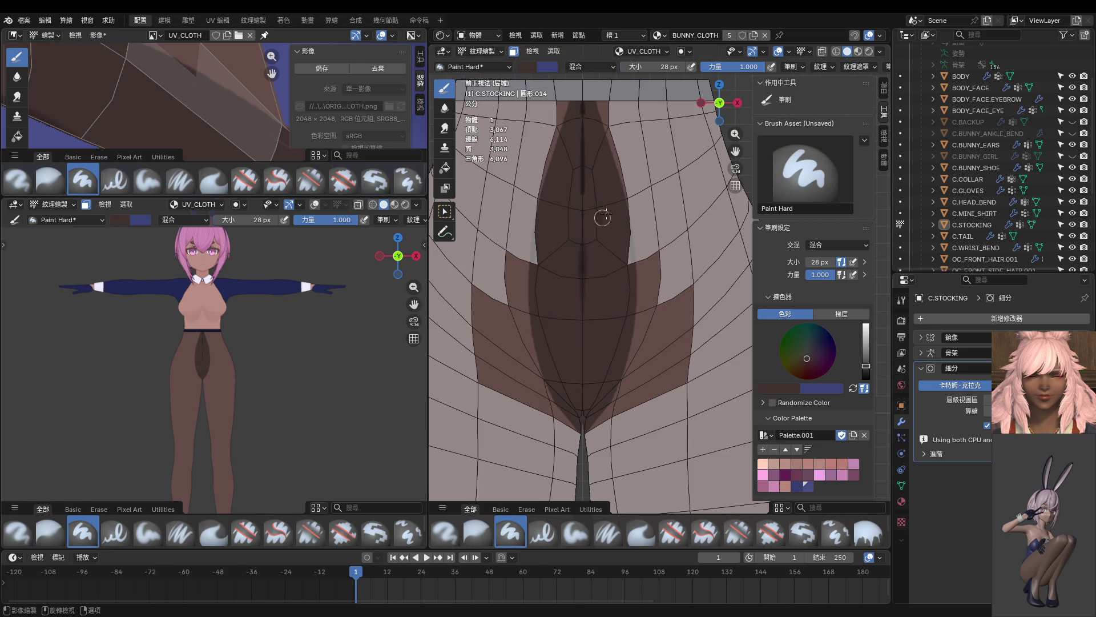
pyautogui.keyDown('shift'); pyautogui.scroll(5, 594, 225); pyautogui.keyUp('shift')
pyautogui.moveTo(608, 209); pyautogui.dragTo(619, 313)
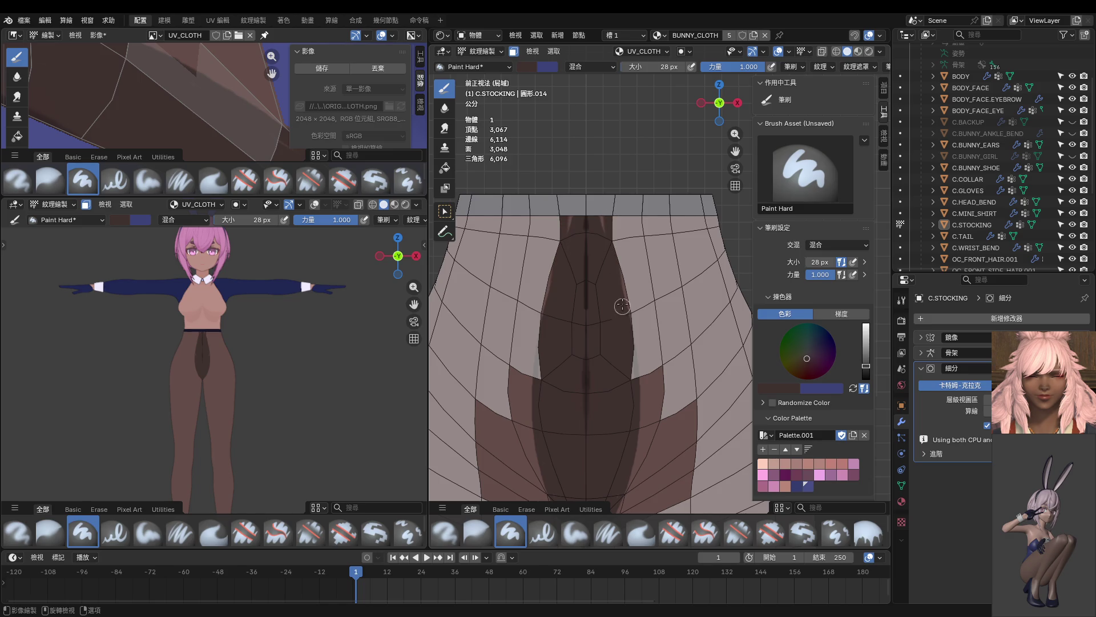
pyautogui.moveTo(605, 215); pyautogui.dragTo(611, 287)
pyautogui.scroll(4, 269, 334)
pyautogui.scroll(2, 269, 334)
pyautogui.press('Tab')
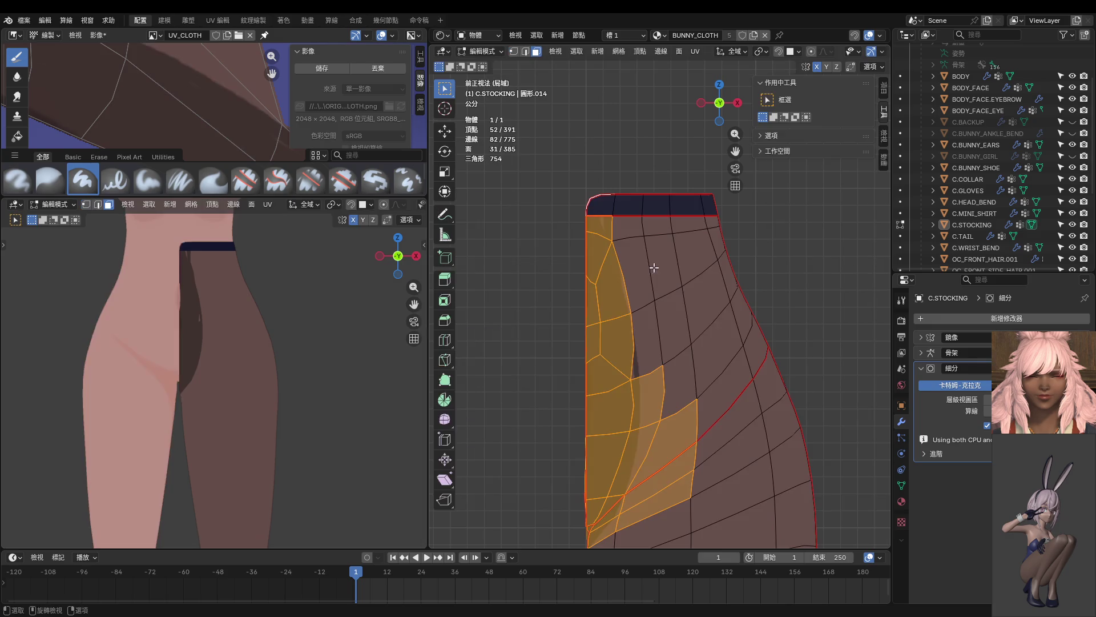
# Step: Select two faces as a paint mask and repeatedly retry a mirrored dark stroke from the top band
pyautogui.keyDown('shift'); pyautogui.click(641, 261); pyautogui.keyUp('shift')
pyautogui.keyDown('shift'); pyautogui.click(648, 336); pyautogui.keyUp('shift')
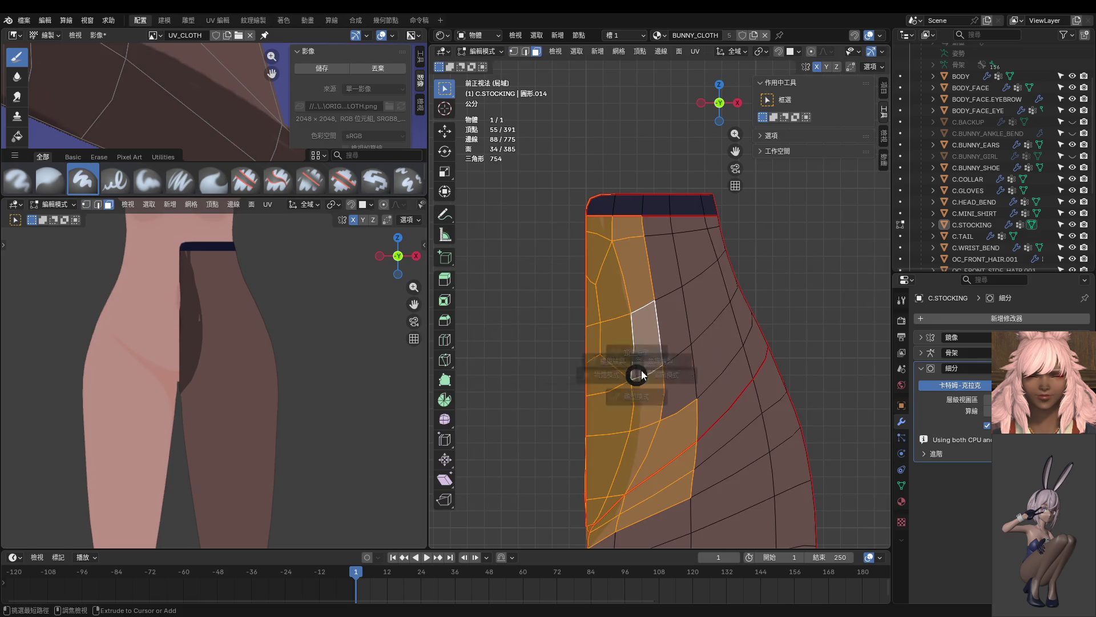
pyautogui.press('Tab')
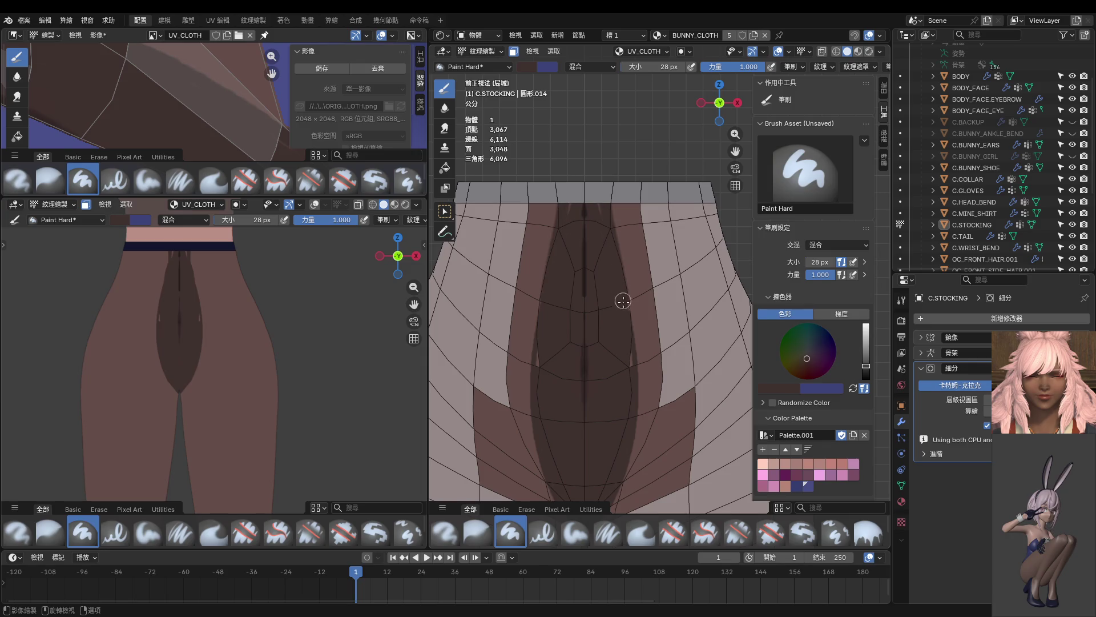
pyautogui.scroll(-2, 624, 374)
pyautogui.scroll(1, 619, 355)
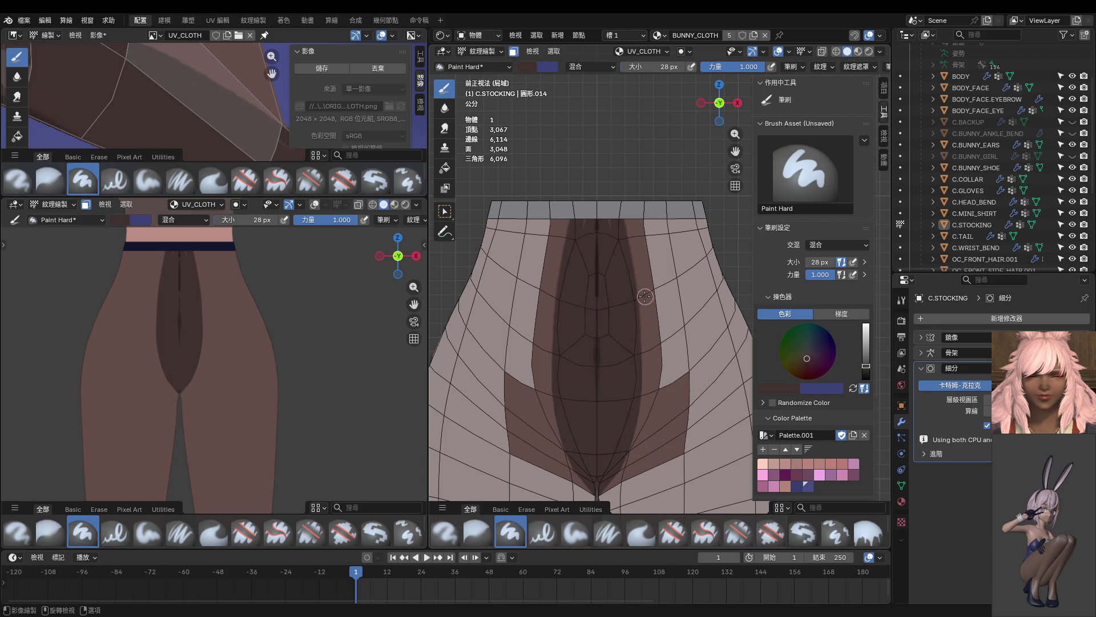
pyautogui.scroll(-3, 258, 325)
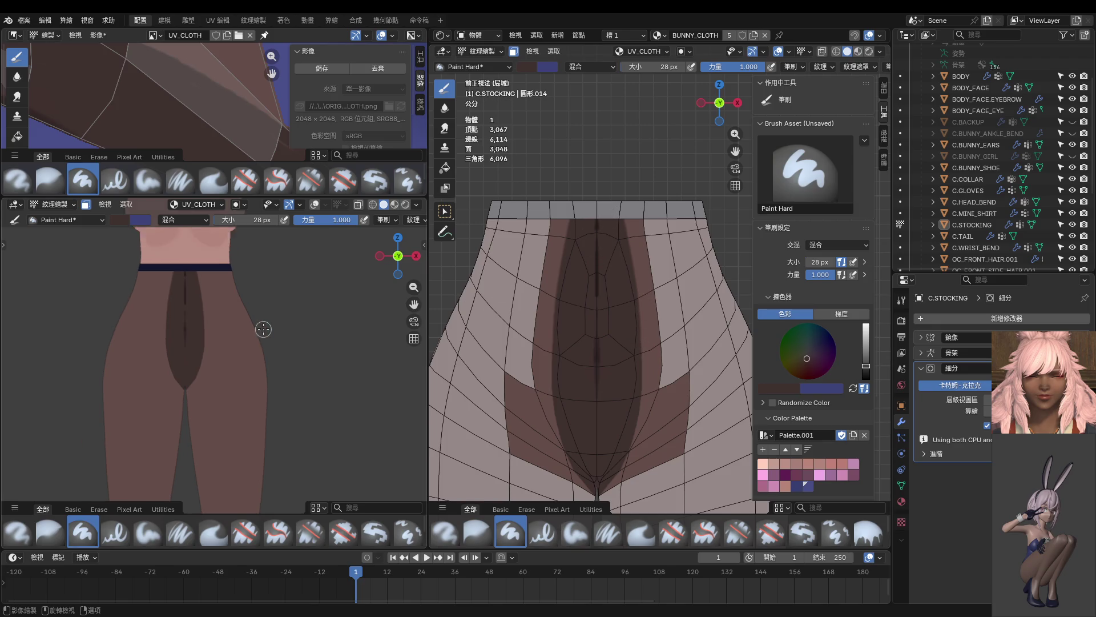
pyautogui.moveTo(634, 207); pyautogui.dragTo(634, 347)
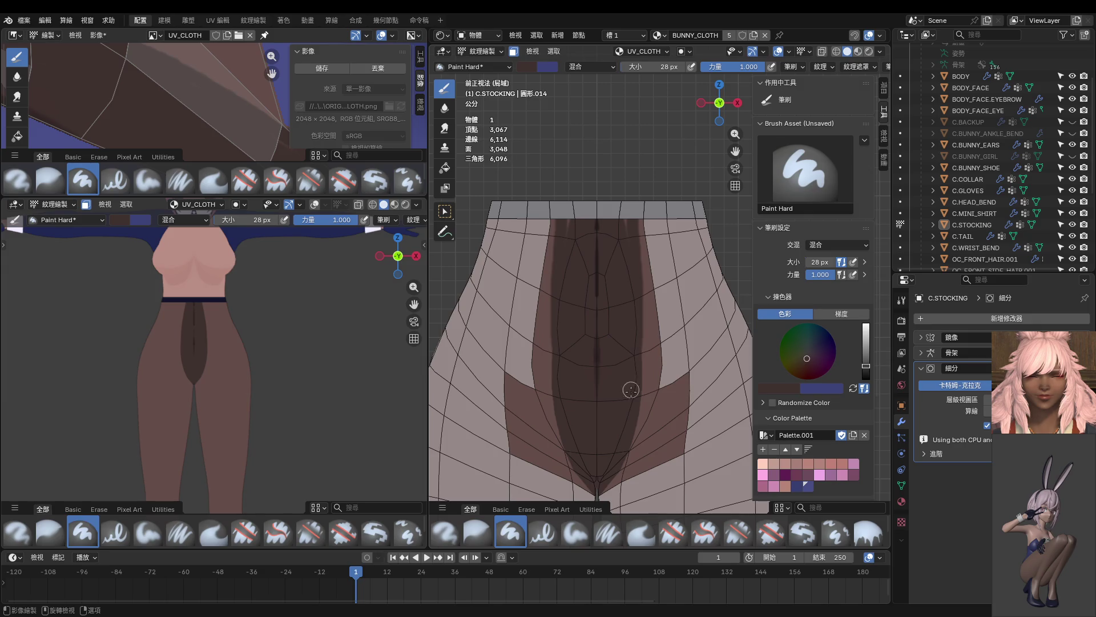
pyautogui.hotkey('ctrl', 'z')
pyautogui.moveTo(635, 213); pyautogui.dragTo(638, 332)
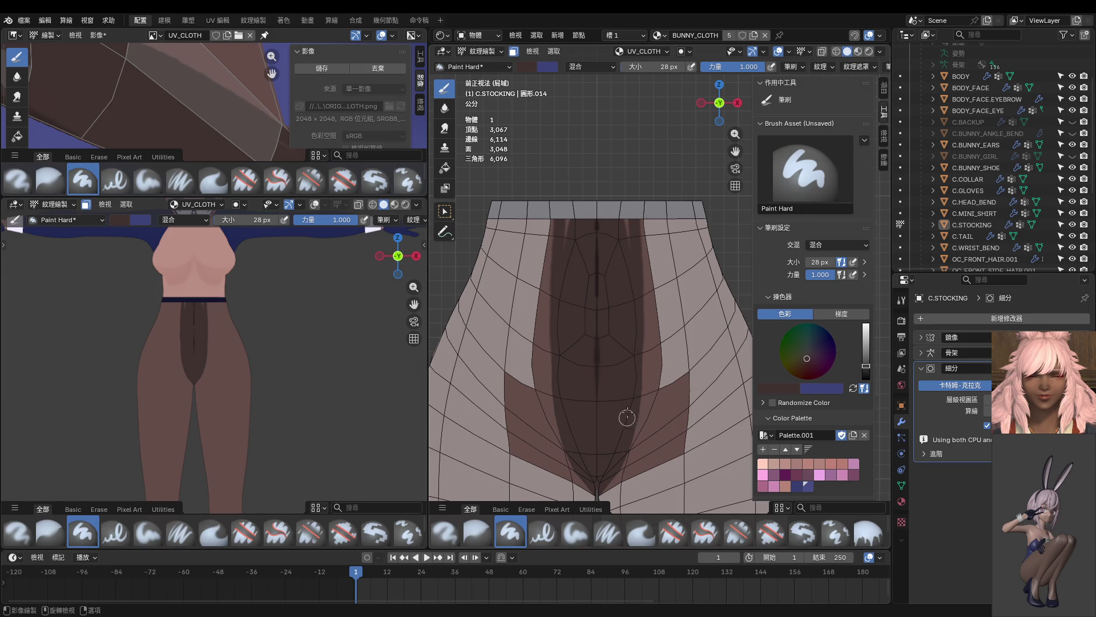
pyautogui.hotkey('ctrl', 'z')
pyautogui.moveTo(631, 208); pyautogui.dragTo(634, 336)
pyautogui.hotkey('ctrl', 'z')
pyautogui.moveTo(638, 210); pyautogui.dragTo(637, 453)
pyautogui.hotkey('ctrl', 'z')
pyautogui.moveTo(634, 209); pyautogui.dragTo(637, 352)
pyautogui.hotkey('ctrl', 'z')
pyautogui.moveTo(636, 211); pyautogui.dragTo(635, 370)
pyautogui.hotkey('ctrl', 'z')
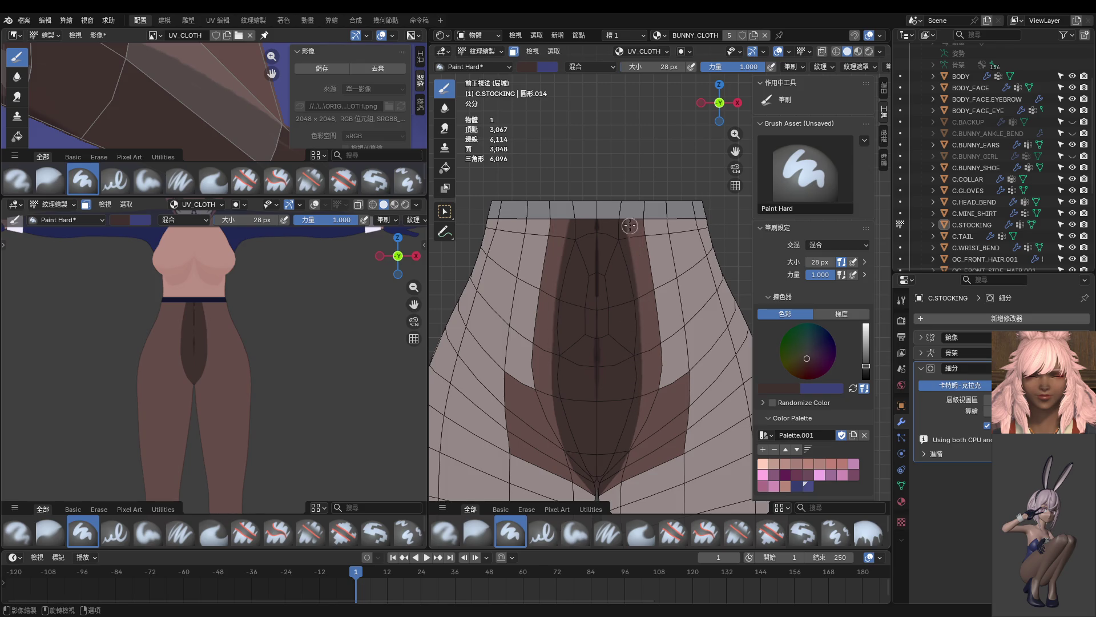
# Step: Settle the mirrored stroke length, then cover the light streaks and centre streak with dark paint
pyautogui.moveTo(639, 212); pyautogui.dragTo(639, 355)
pyautogui.hotkey('ctrl', 'z')
pyautogui.moveTo(639, 211); pyautogui.dragTo(637, 360)
pyautogui.hotkey('ctrl', 'z')
pyautogui.moveTo(641, 211); pyautogui.dragTo(637, 454)
pyautogui.hotkey('ctrl', 'z')
pyautogui.moveTo(639, 212); pyautogui.dragTo(629, 442)
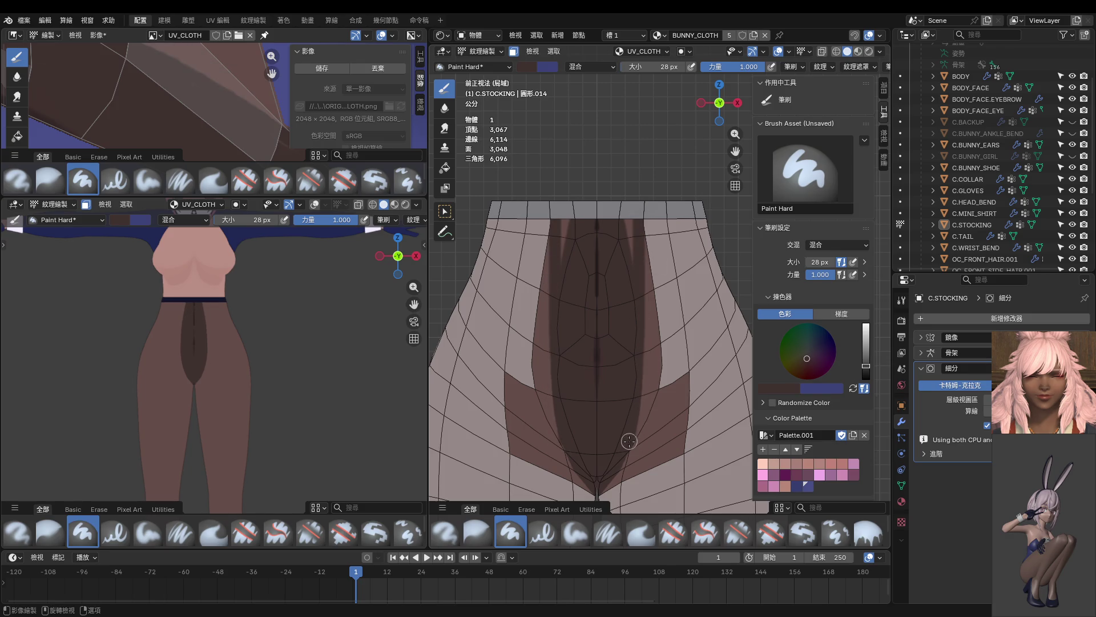
pyautogui.keyDown('shift'); pyautogui.moveTo(638, 347); pyautogui.dragTo(636, 260, button='middle'); pyautogui.keyUp('shift')
pyautogui.hotkey('ctrl', 'z')
pyautogui.moveTo(624, 149); pyautogui.dragTo(623, 266)
pyautogui.hotkey('ctrl', 'z')
pyautogui.moveTo(624, 158); pyautogui.dragTo(623, 335)
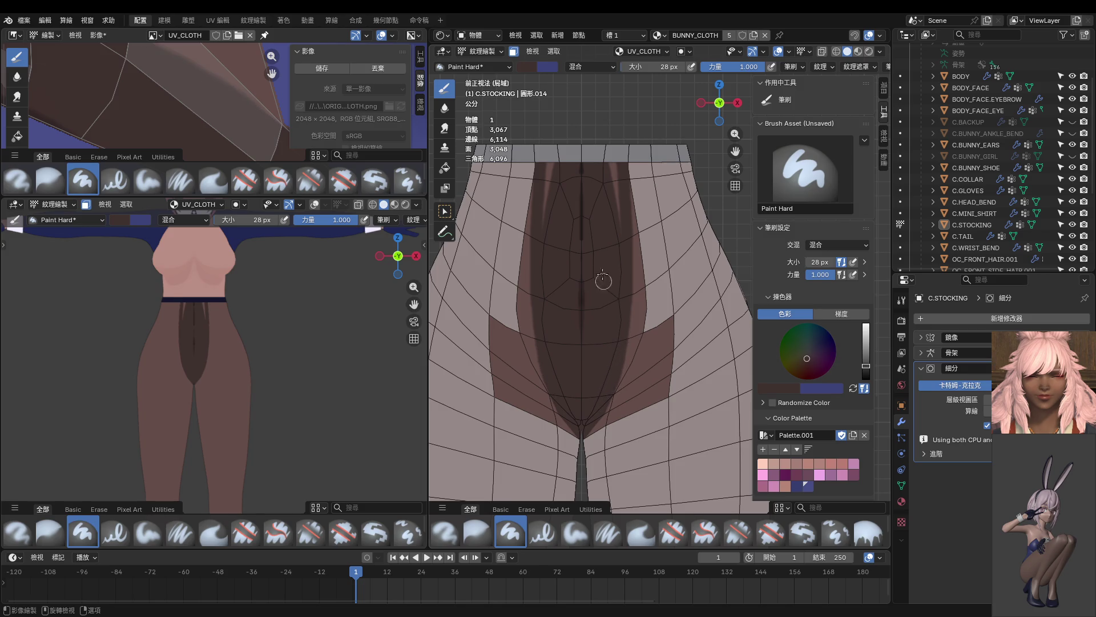
pyautogui.moveTo(610, 149); pyautogui.dragTo(615, 223)
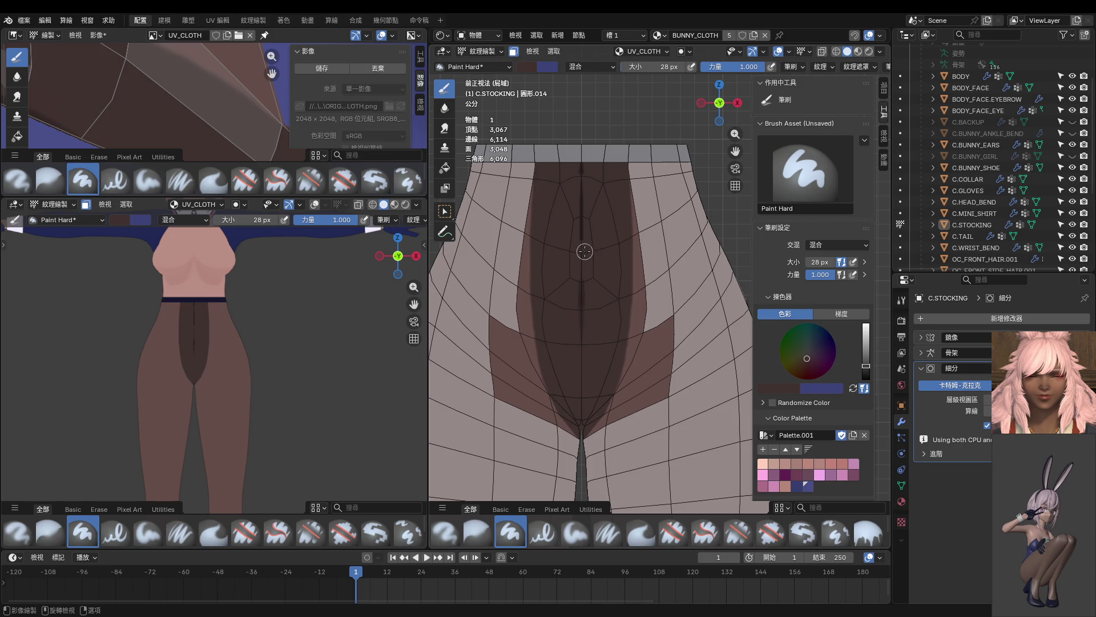
pyautogui.moveTo(583, 157); pyautogui.dragTo(574, 344)
pyautogui.moveTo(580, 158); pyautogui.dragTo(582, 319)
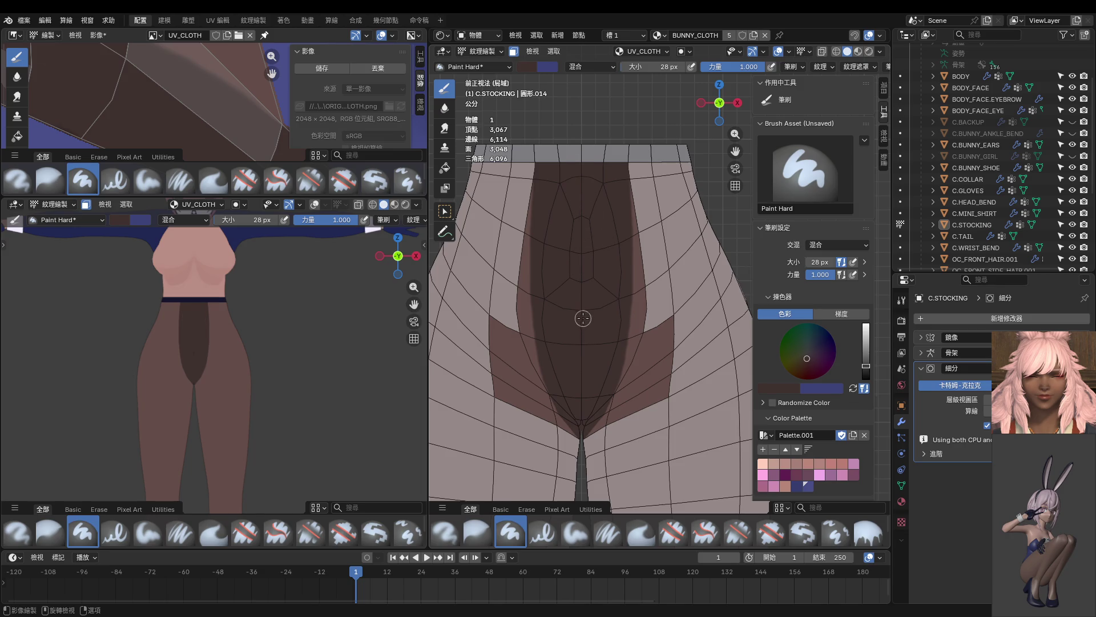
# Step: In Edit Mode, Ctrl-click a shortest-path strip of faces running down from the waistband
pyautogui.press('Tab')
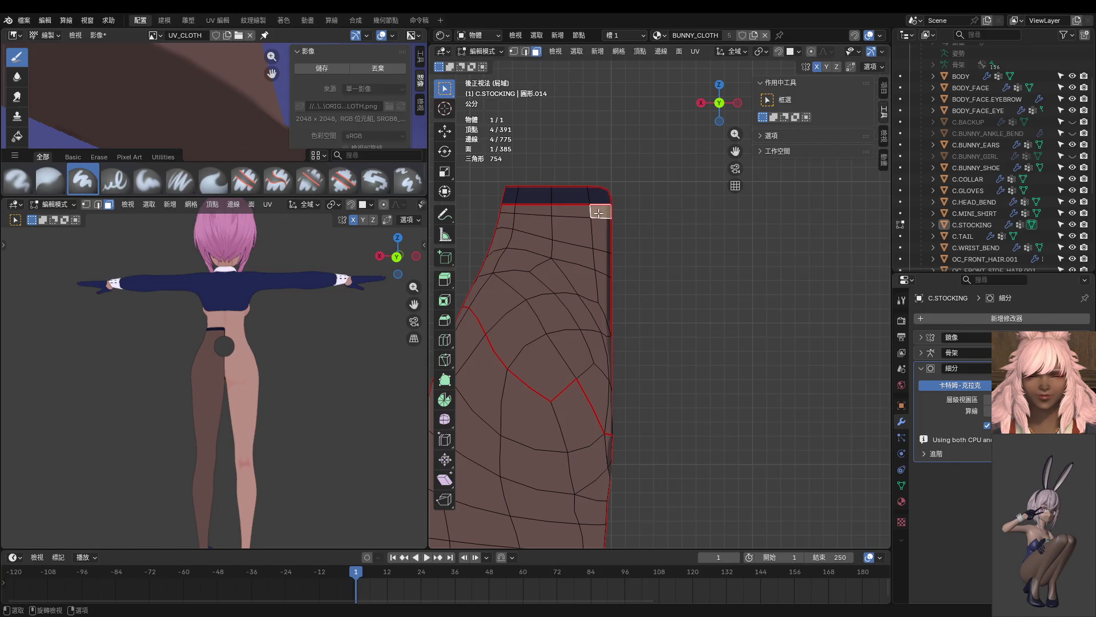
pyautogui.keyDown('ctrl'); pyautogui.click(572, 215); pyautogui.keyUp('ctrl')
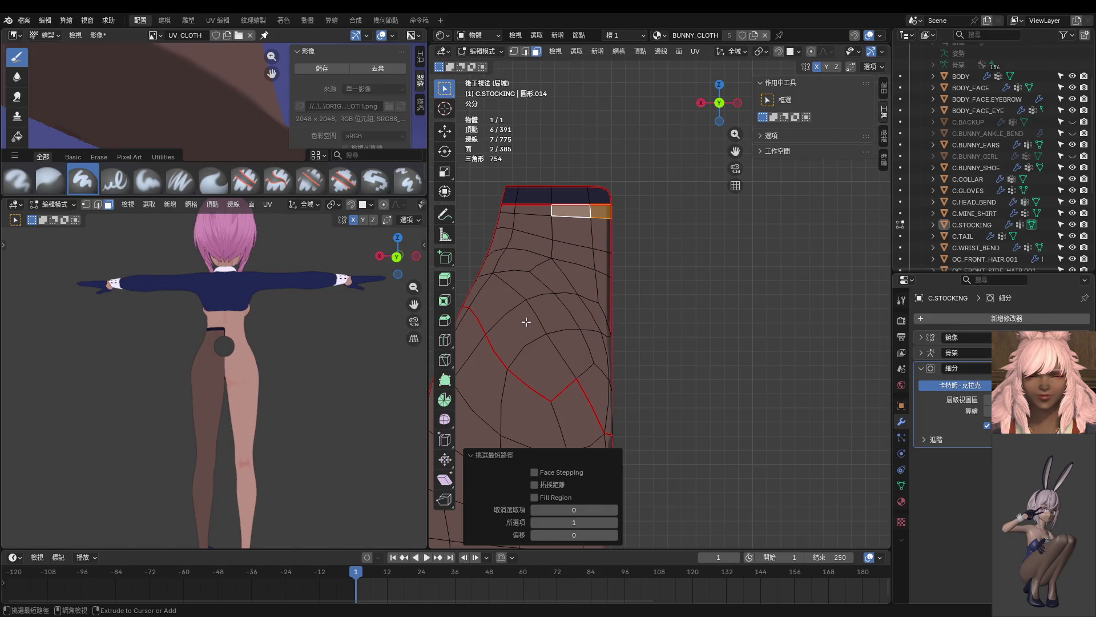
pyautogui.keyDown('ctrl'); pyautogui.click(526, 320); pyautogui.keyUp('ctrl')
pyautogui.keyDown('ctrl'); pyautogui.click(541, 362); pyautogui.keyUp('ctrl')
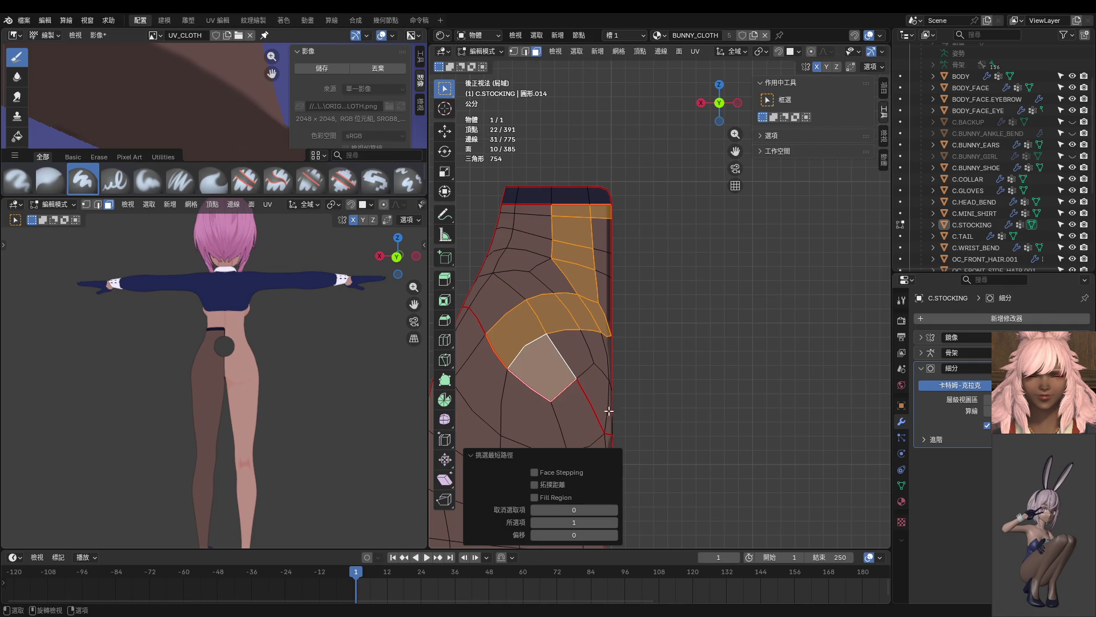
pyautogui.keyDown('shift'); pyautogui.moveTo(540, 362); pyautogui.dragTo(515, 252, button='middle'); pyautogui.keyUp('shift')
pyautogui.keyDown('ctrl'); pyautogui.click(553, 314); pyautogui.keyUp('ctrl')
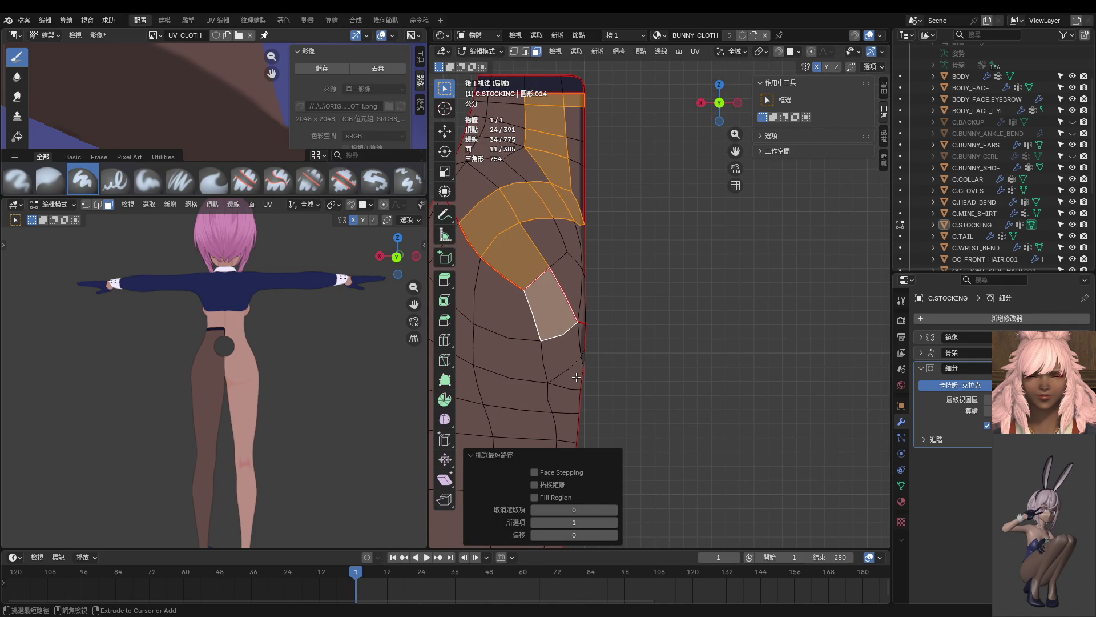
pyautogui.keyDown('ctrl'); pyautogui.click(576, 377); pyautogui.keyUp('ctrl')
pyautogui.moveTo(595, 379); pyautogui.dragTo(663, 378, button='middle')
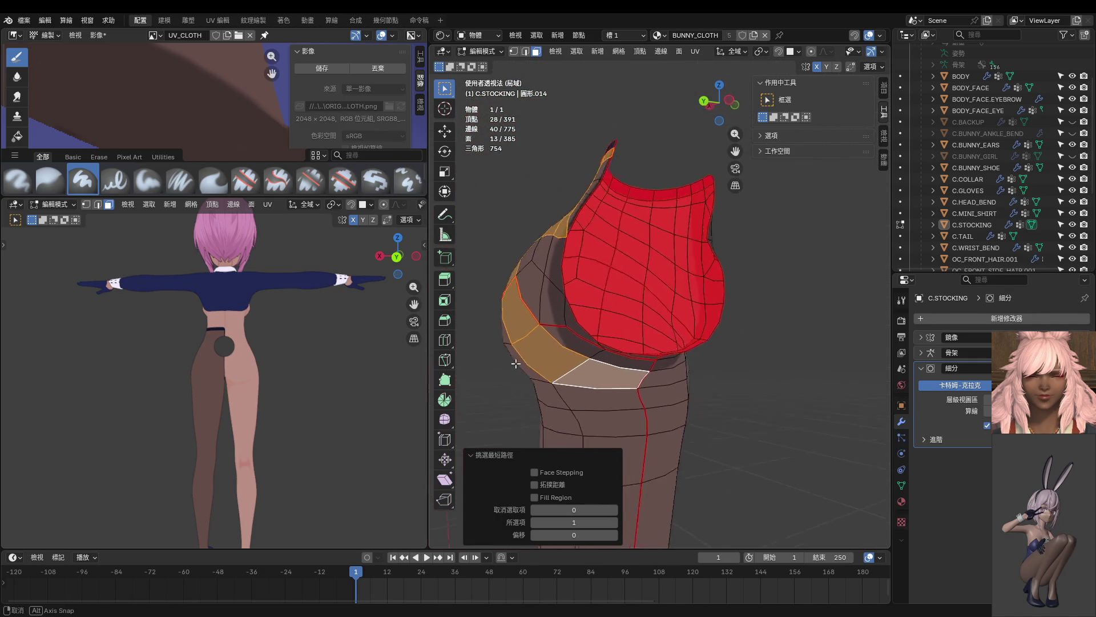
pyautogui.keyDown('ctrl'); pyautogui.click(663, 363); pyautogui.keyUp('ctrl')
# Step: Extend the face strip around the hip to the back, then return to texture painting
pyautogui.keyDown('ctrl'); pyautogui.click(655, 360); pyautogui.keyUp('ctrl')
pyautogui.keyDown('ctrl'); pyautogui.click(589, 329); pyautogui.keyUp('ctrl')
pyautogui.moveTo(588, 328)
pyautogui.mouseDown(button='middle')
pyautogui.moveTo(599, 373)
pyautogui.moveTo(537, 276)
pyautogui.mouseUp(button='middle')
pyautogui.keyDown('ctrl'); pyautogui.click(591, 352); pyautogui.keyUp('ctrl')
pyautogui.keyDown('ctrl'); pyautogui.click(492, 242); pyautogui.keyUp('ctrl')
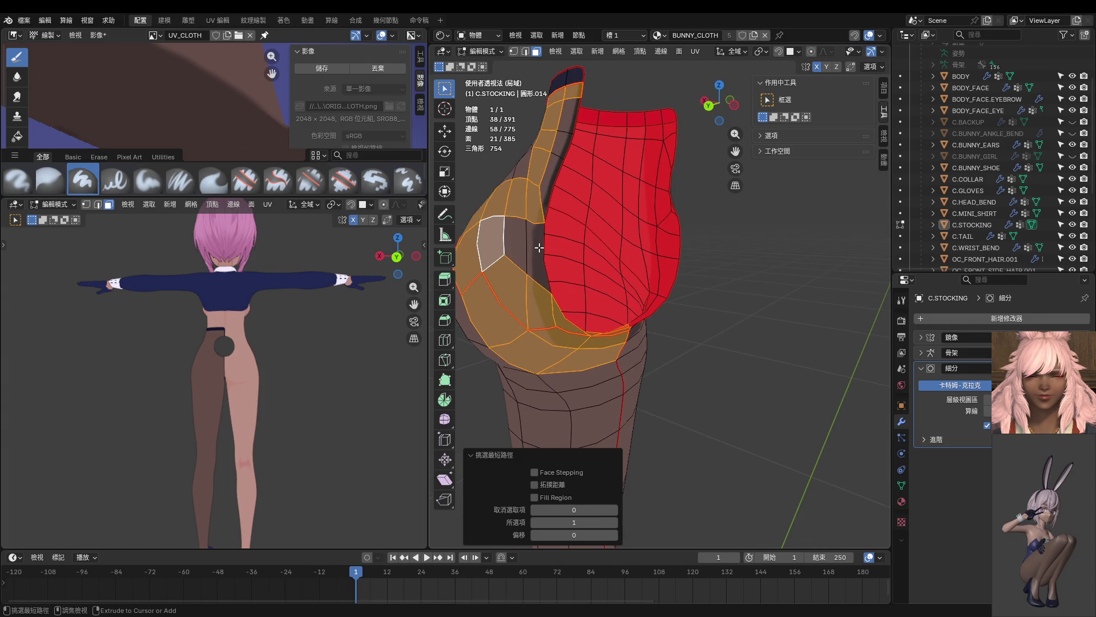
pyautogui.keyDown('ctrl'); pyautogui.click(539, 248); pyautogui.keyUp('ctrl')
pyautogui.keyDown('ctrl'); pyautogui.click(576, 109); pyautogui.keyUp('ctrl')
pyautogui.keyDown('alt'); pyautogui.moveTo(575, 109); pyautogui.dragTo(633, 232, button='middle'); pyautogui.keyUp('alt')
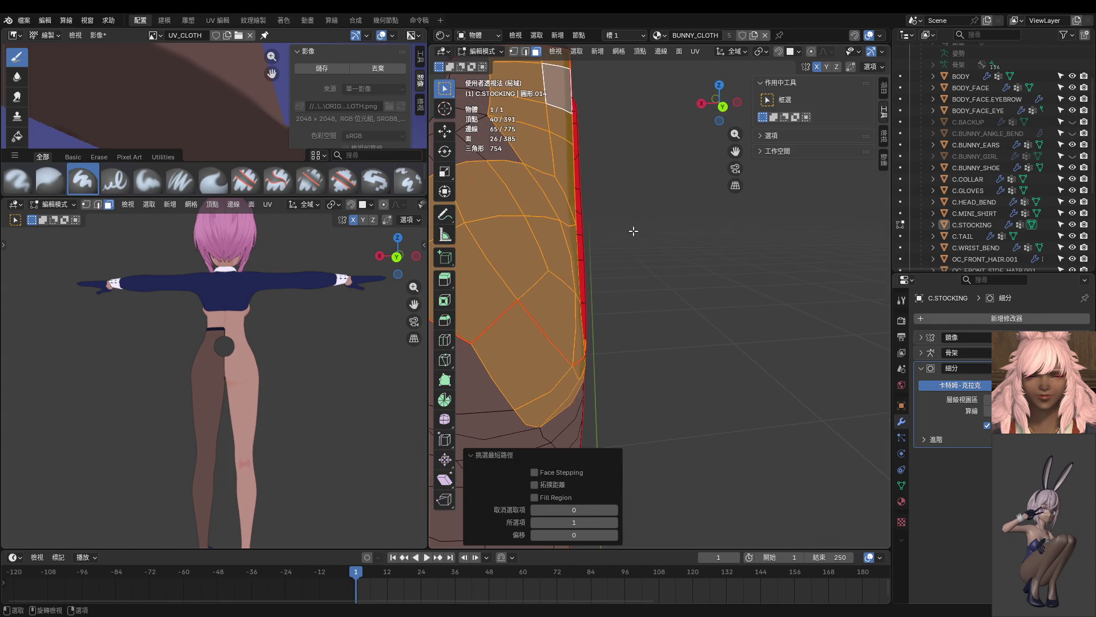
pyautogui.hotkey('ctrl', 'Tab')
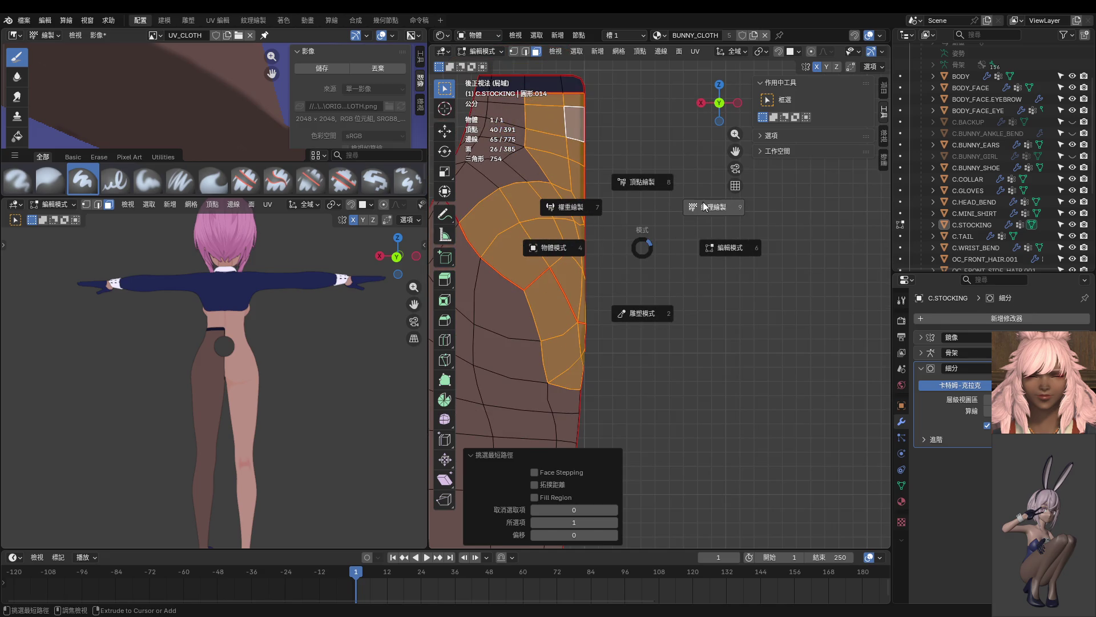
pyautogui.click(707, 207)
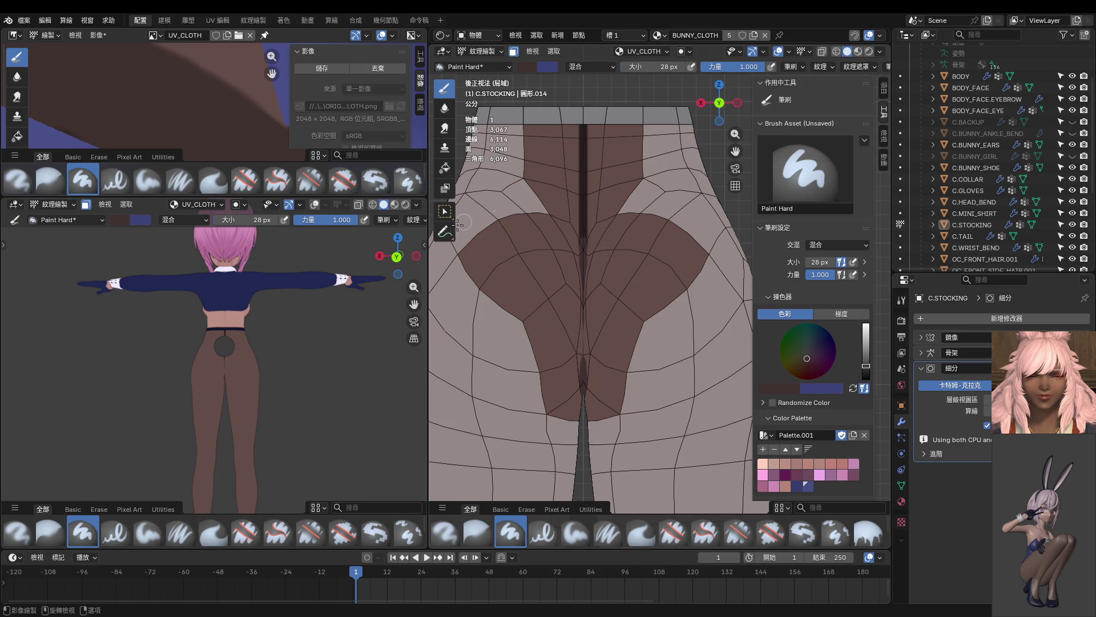
# Step: Paint two mirrored dark stripes down the back band and fill the light streaks between them
pyautogui.moveTo(557, 117); pyautogui.dragTo(577, 389)
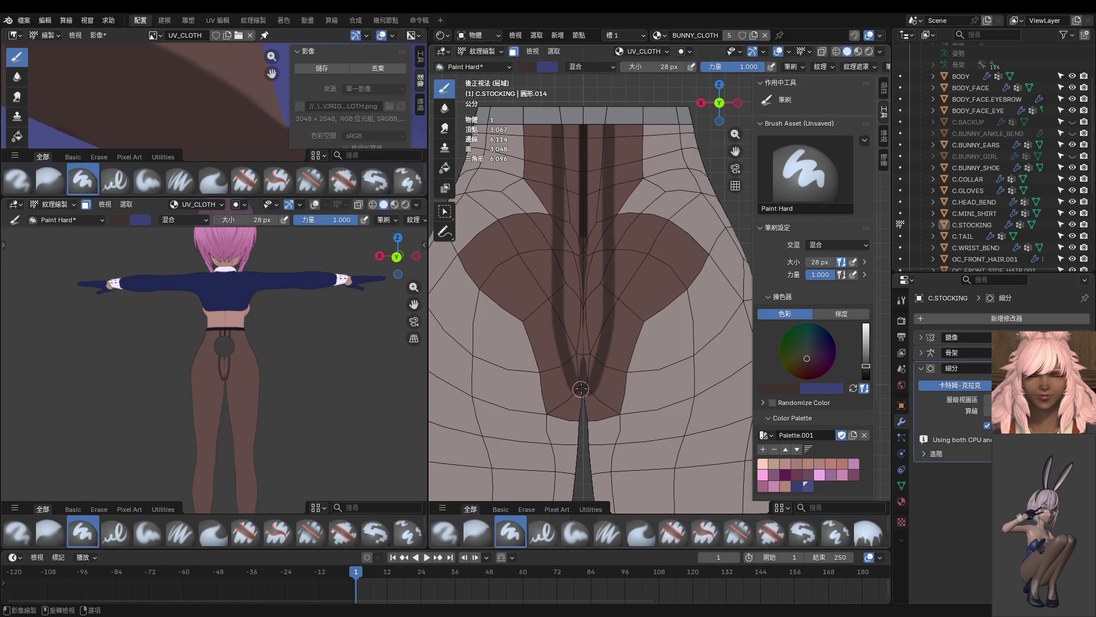
pyautogui.moveTo(566, 118); pyautogui.dragTo(576, 353)
pyautogui.moveTo(570, 176)
pyautogui.mouseDown()
pyautogui.moveTo(580, 372)
pyautogui.moveTo(588, 339)
pyautogui.mouseUp()
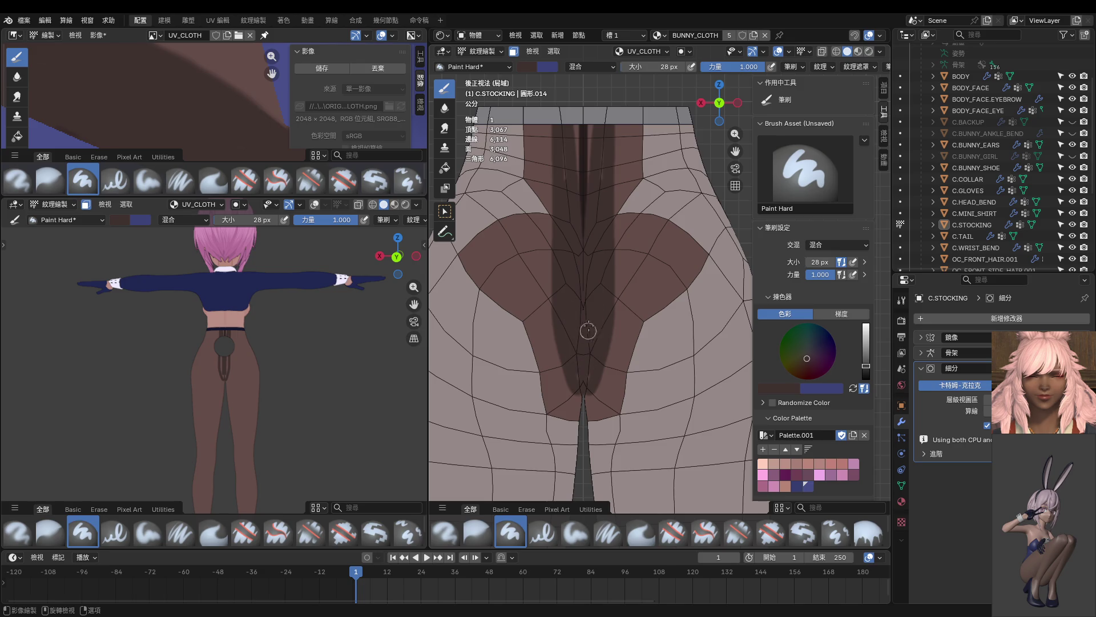
pyautogui.moveTo(602, 131); pyautogui.dragTo(585, 209)
pyautogui.moveTo(604, 148)
pyautogui.mouseDown()
pyautogui.moveTo(610, 120)
pyautogui.moveTo(609, 209)
pyautogui.mouseUp()
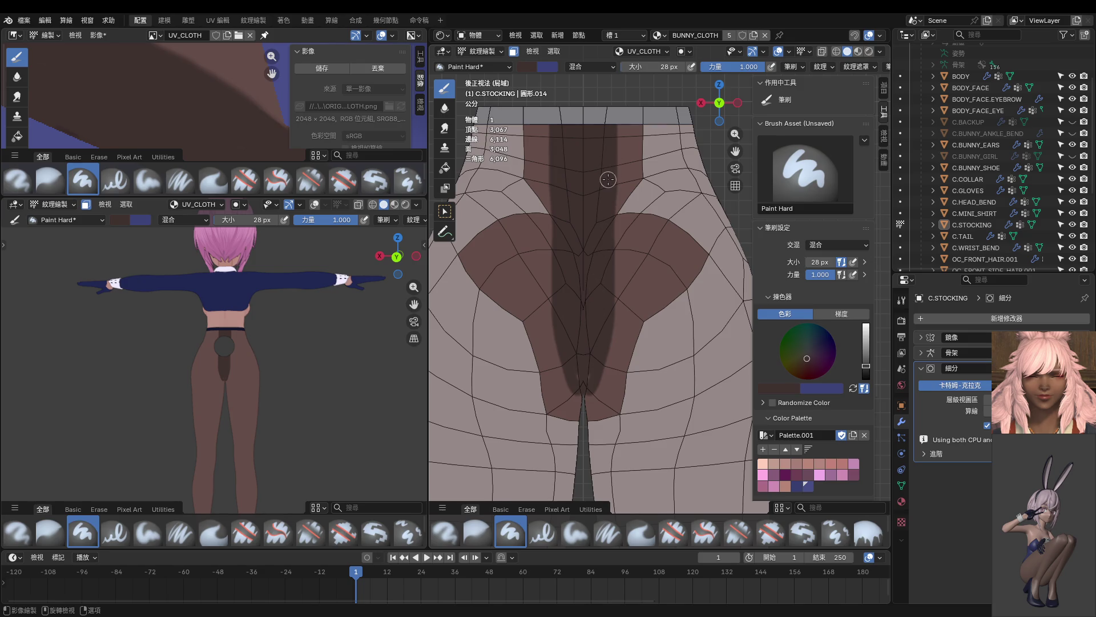
pyautogui.moveTo(607, 180); pyautogui.dragTo(637, 138, button='middle')
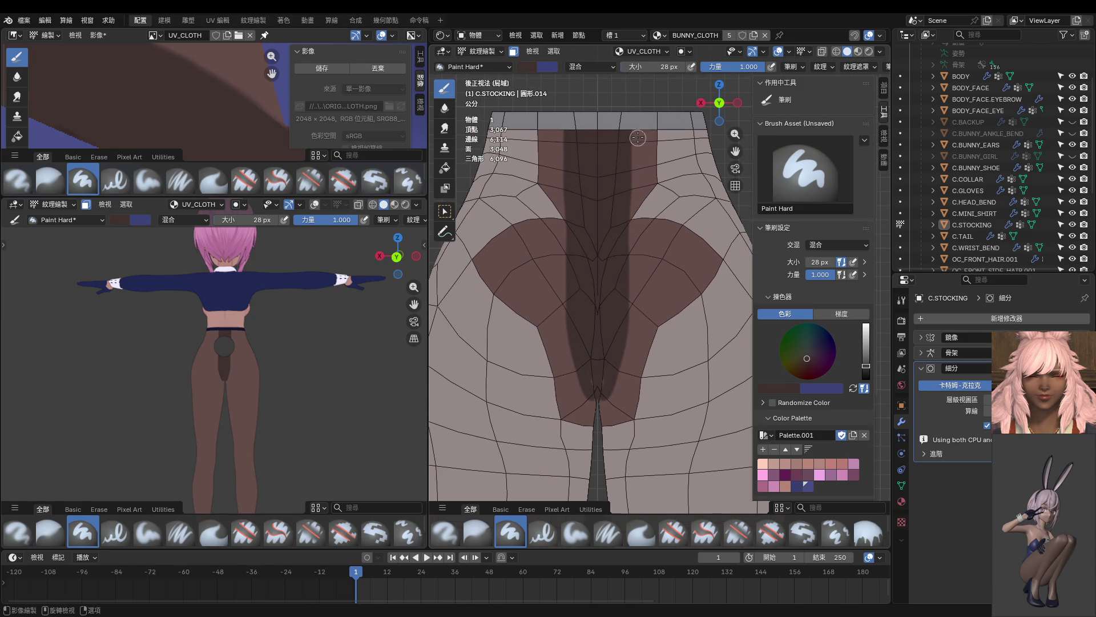
pyautogui.moveTo(632, 127); pyautogui.dragTo(641, 287)
pyautogui.hotkey('ctrl', 'z')
# Step: Add faces to the mask, then fill the crotch band dark with an extra mirrored stroke along its edges
pyautogui.hotkey('ctrl', 'Tab')
pyautogui.click(631, 260)
pyautogui.keyDown('shift'); pyautogui.click(540, 202); pyautogui.keyUp('shift')
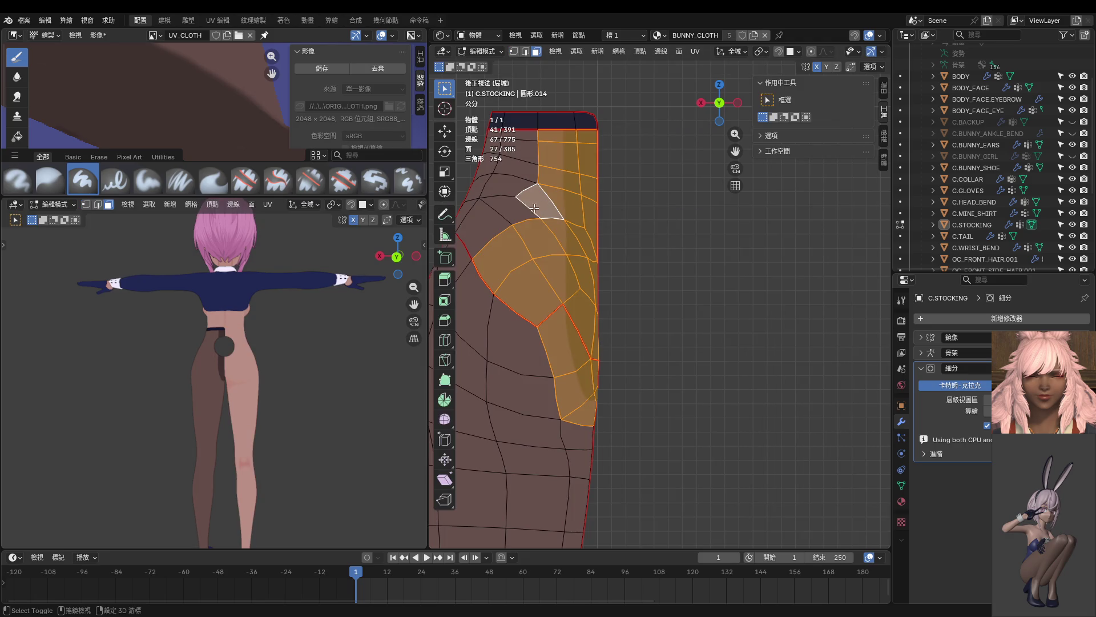
pyautogui.keyDown('shift'); pyautogui.click(489, 228); pyautogui.keyUp('shift')
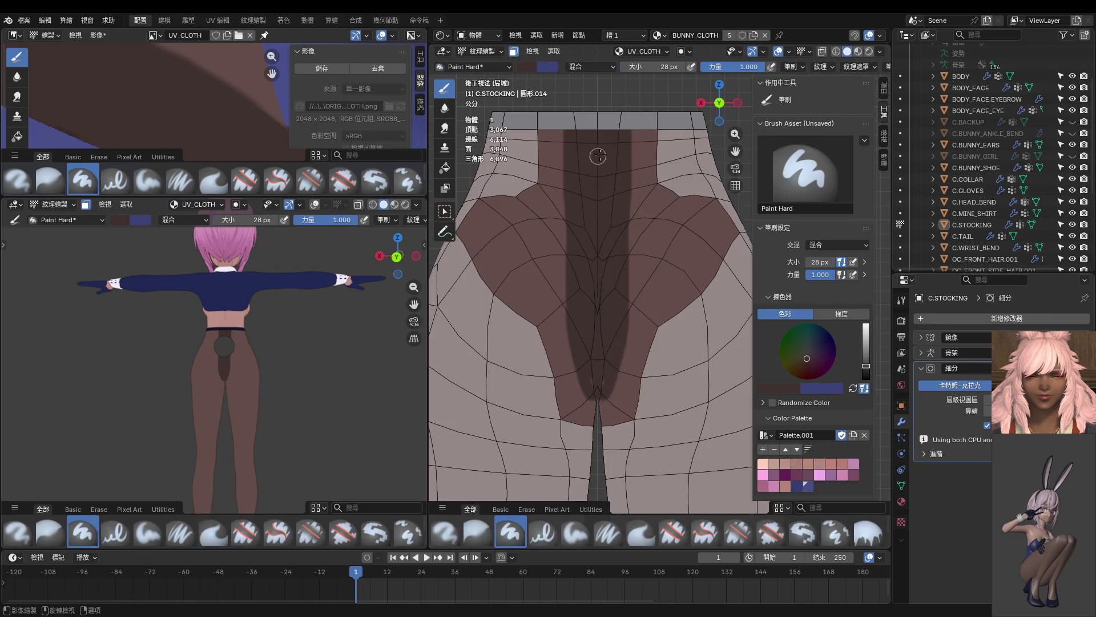
pyautogui.moveTo(631, 127)
pyautogui.mouseDown()
pyautogui.moveTo(640, 238)
pyautogui.moveTo(607, 388)
pyautogui.mouseUp()
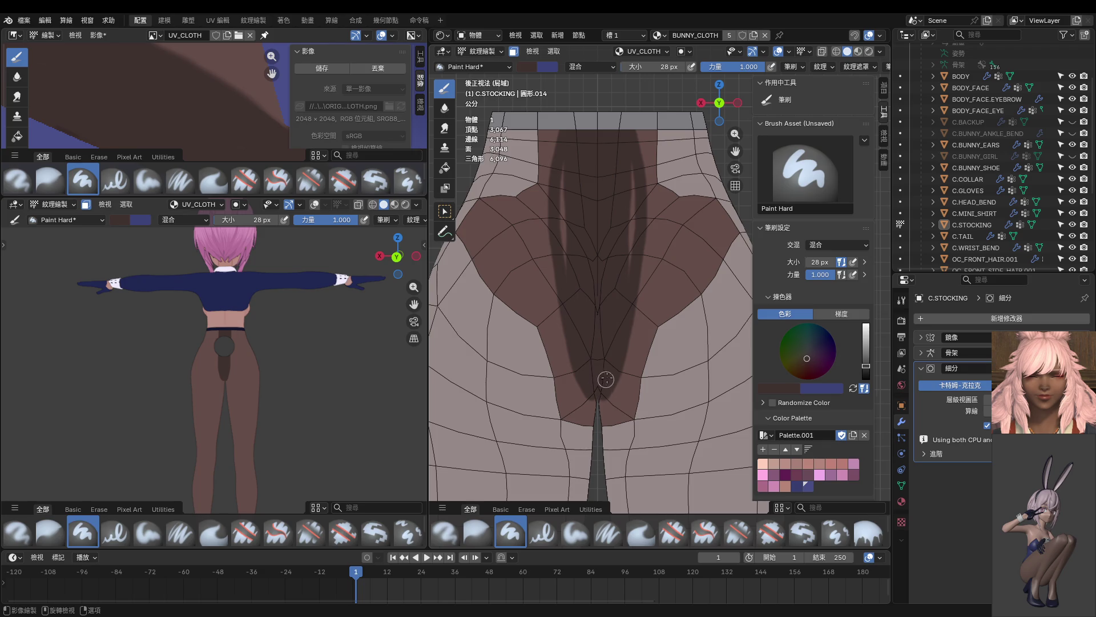
pyautogui.moveTo(635, 175); pyautogui.dragTo(625, 283)
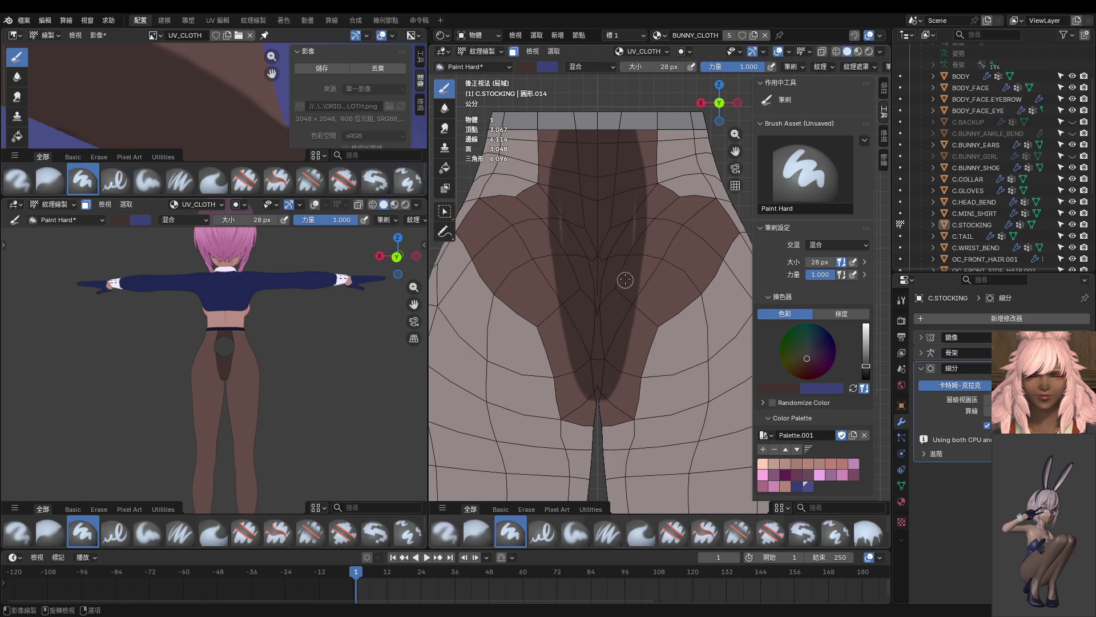
pyautogui.scroll(3, 326, 333)
pyautogui.scroll(3, 326, 333)
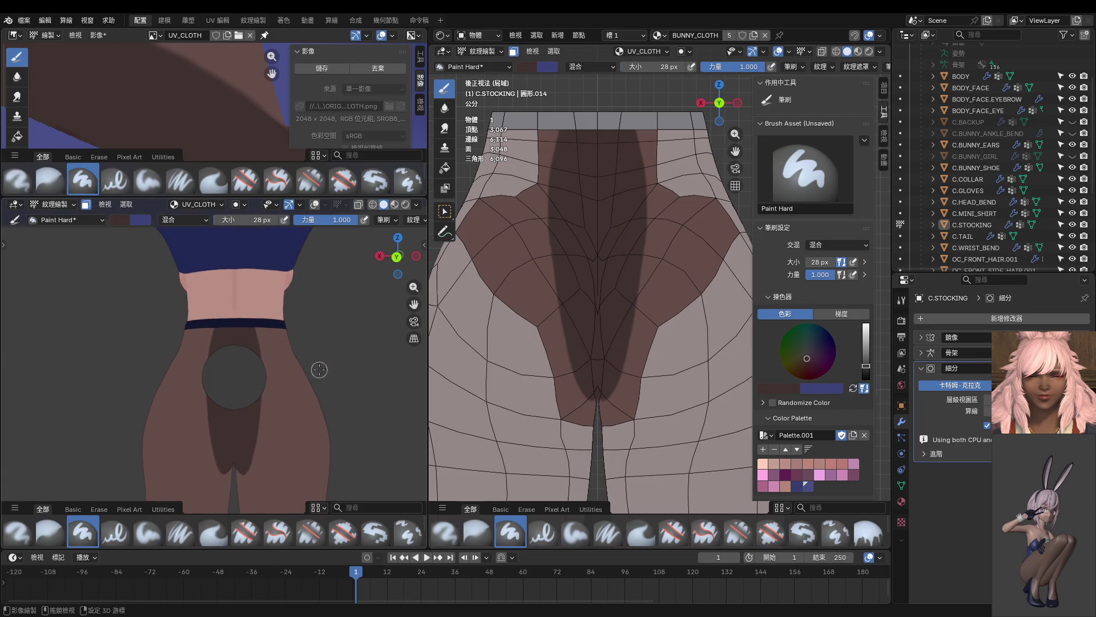
pyautogui.moveTo(642, 125); pyautogui.dragTo(641, 200)
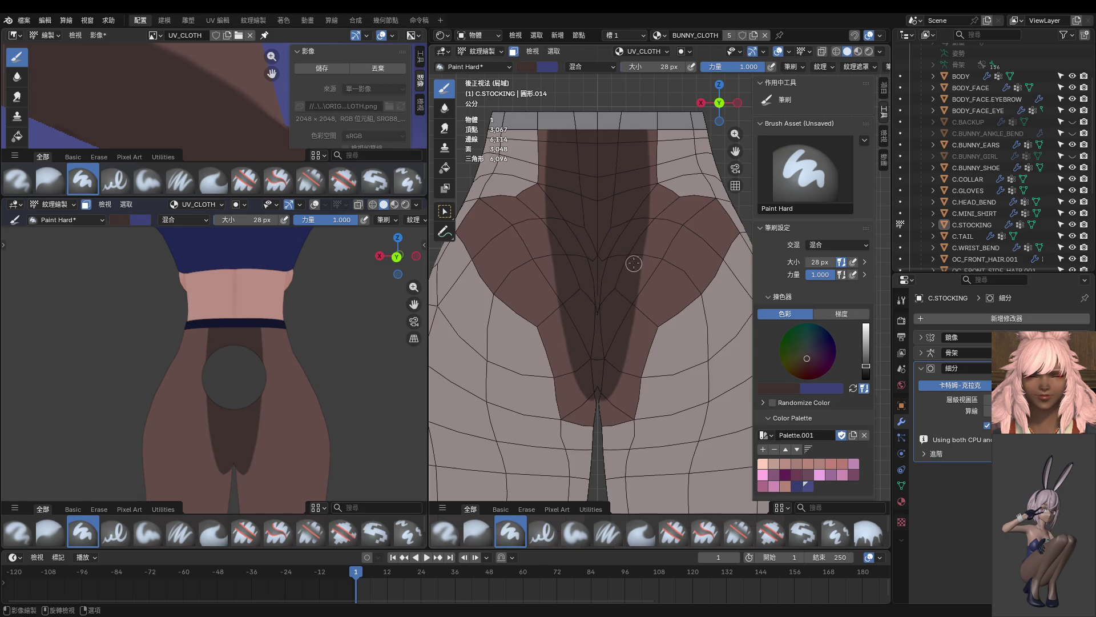
# Step: Orbit both views to check the band from the side, rear and front
pyautogui.moveTo(349, 332); pyautogui.dragTo(335, 359, button='middle')
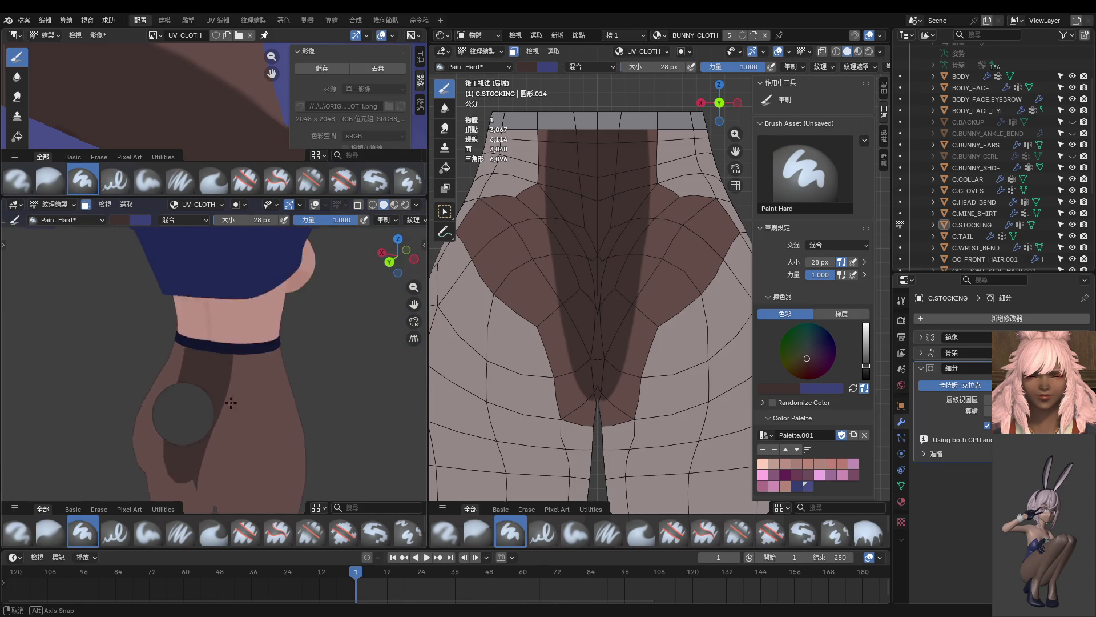
pyautogui.moveTo(335, 359); pyautogui.dragTo(257, 368, button='middle')
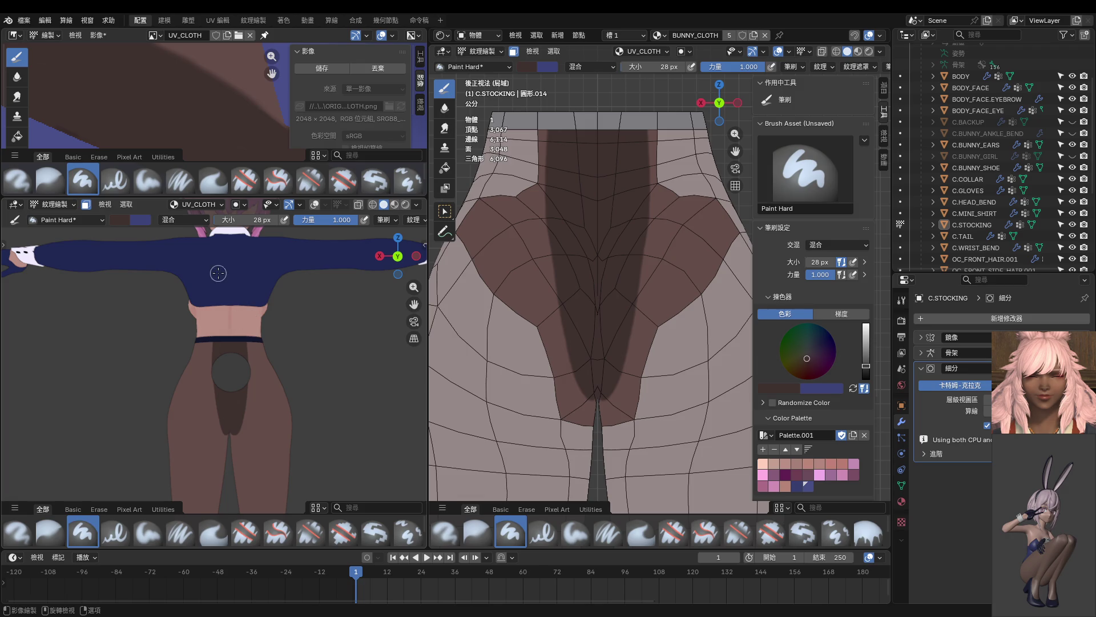
pyautogui.moveTo(604, 349)
pyautogui.mouseDown(button='middle')
pyautogui.moveTo(722, 330)
pyautogui.moveTo(632, 352)
pyautogui.mouseUp(button='middle')
pyautogui.scroll(-2, 632, 353)
pyautogui.scroll(-2, 625, 339)
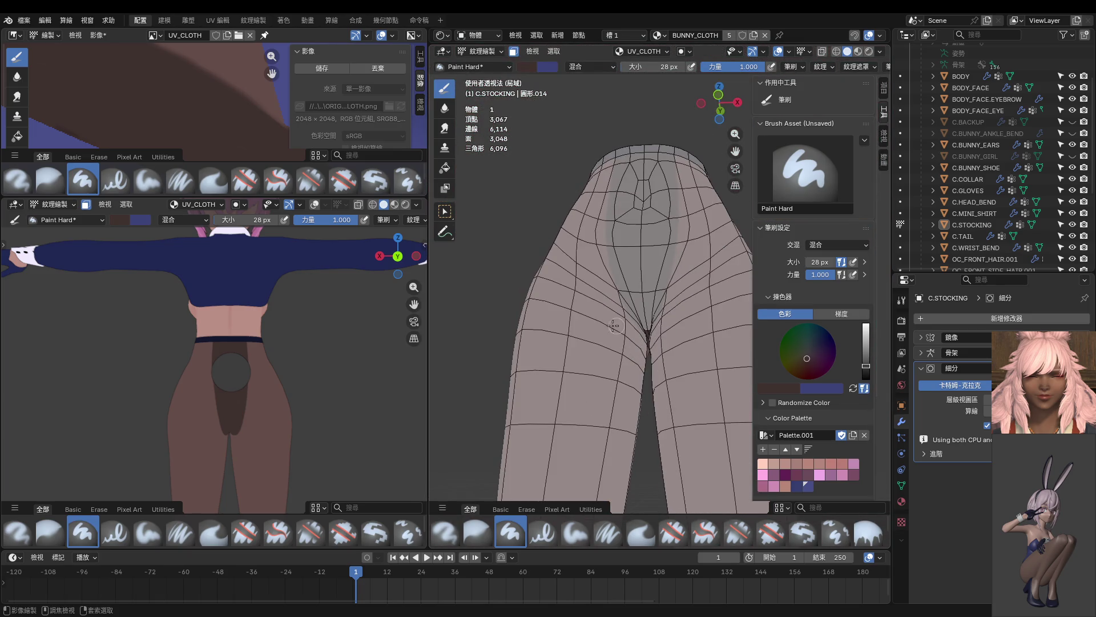
# Step: Switch to Object Mode and orbit both viewports around the stocking's crotch and top opening
pyautogui.hotkey('ctrl', 'Tab')
pyautogui.moveTo(296, 369); pyautogui.dragTo(302, 385, button='middle')
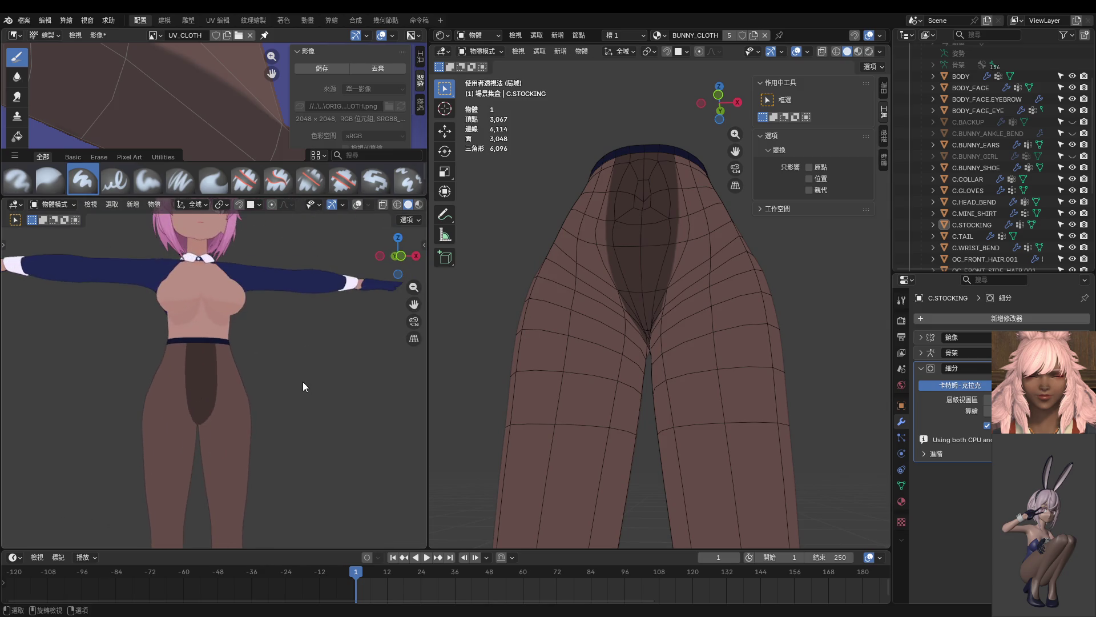
pyautogui.moveTo(302, 382); pyautogui.dragTo(220, 332, button='middle')
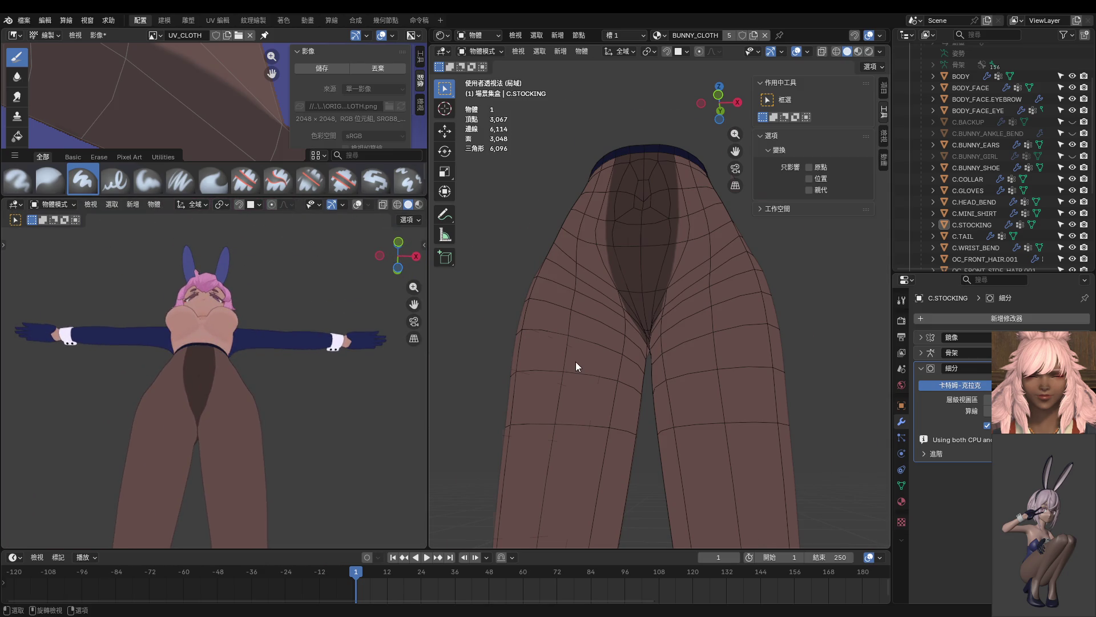
pyautogui.scroll(2, 576, 367)
pyautogui.scroll(1, 599, 357)
pyautogui.moveTo(606, 333)
pyautogui.mouseDown(button='middle')
pyautogui.moveTo(625, 369)
pyautogui.moveTo(722, 369)
pyautogui.moveTo(722, 411)
pyautogui.mouseUp(button='middle')
pyautogui.scroll(3, 262, 425)
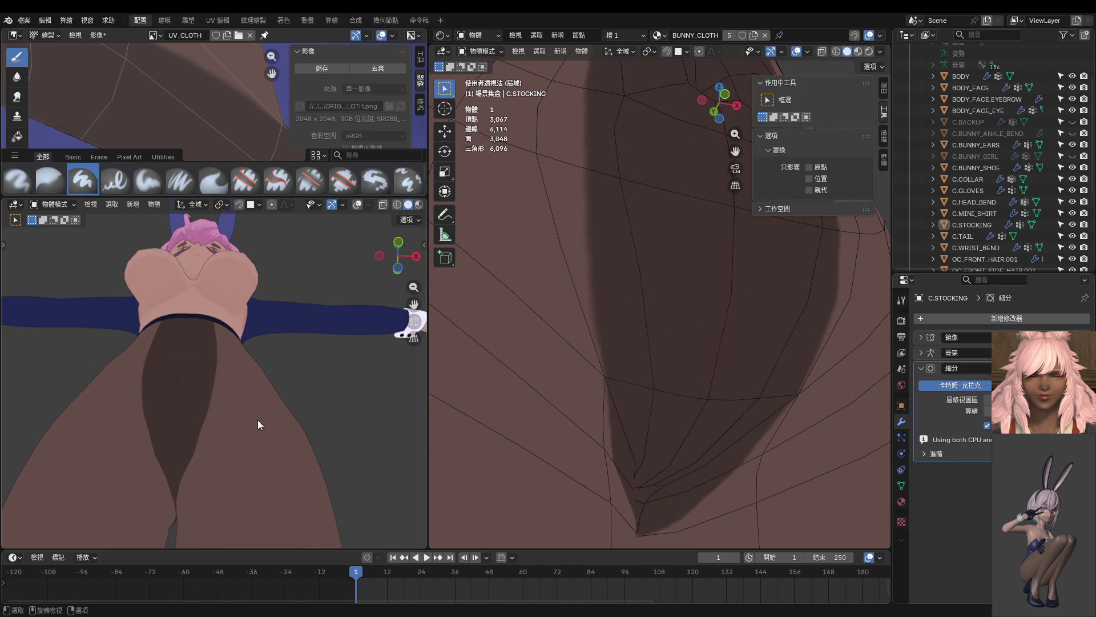
pyautogui.scroll(2, 261, 420)
pyautogui.moveTo(205, 402)
pyautogui.mouseDown(button='middle')
pyautogui.moveTo(202, 416)
pyautogui.moveTo(253, 430)
pyautogui.moveTo(254, 449)
pyautogui.moveTo(357, 429)
pyautogui.moveTo(215, 416)
pyautogui.moveTo(262, 436)
pyautogui.moveTo(154, 419)
pyautogui.mouseUp(button='middle')
pyautogui.scroll(-5, 577, 339)
pyautogui.moveTo(648, 297)
pyautogui.mouseDown(button='middle')
pyautogui.moveTo(607, 375)
pyautogui.moveTo(535, 382)
pyautogui.mouseUp(button='middle')
pyautogui.moveTo(283, 382)
pyautogui.mouseDown(button='middle')
pyautogui.moveTo(199, 382)
pyautogui.moveTo(266, 383)
pyautogui.mouseUp(button='middle')
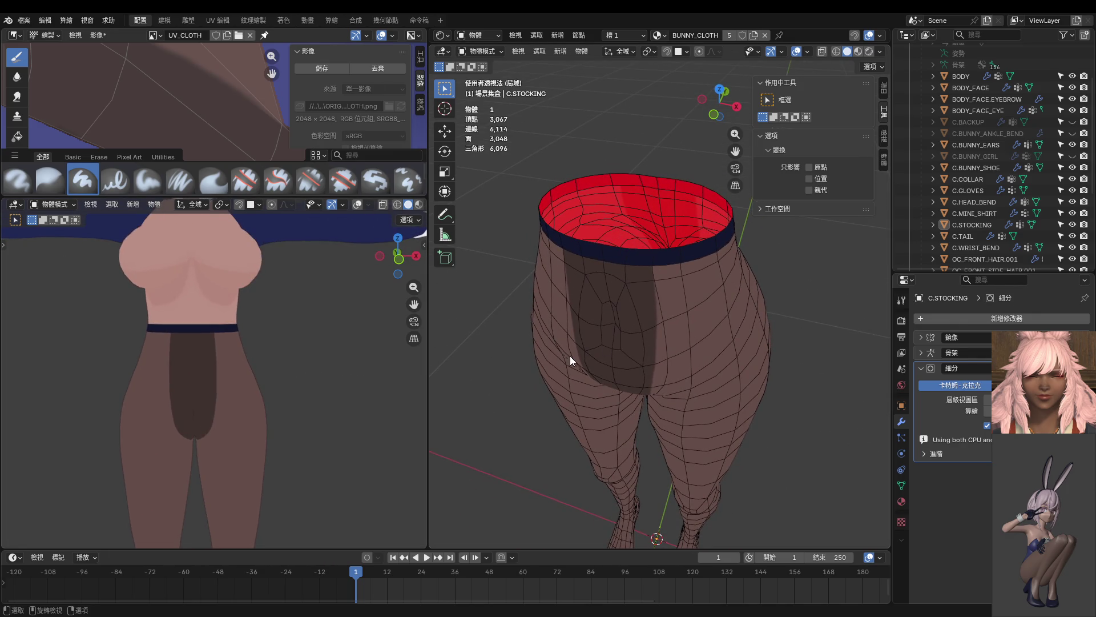
pyautogui.scroll(-3, 600, 357)
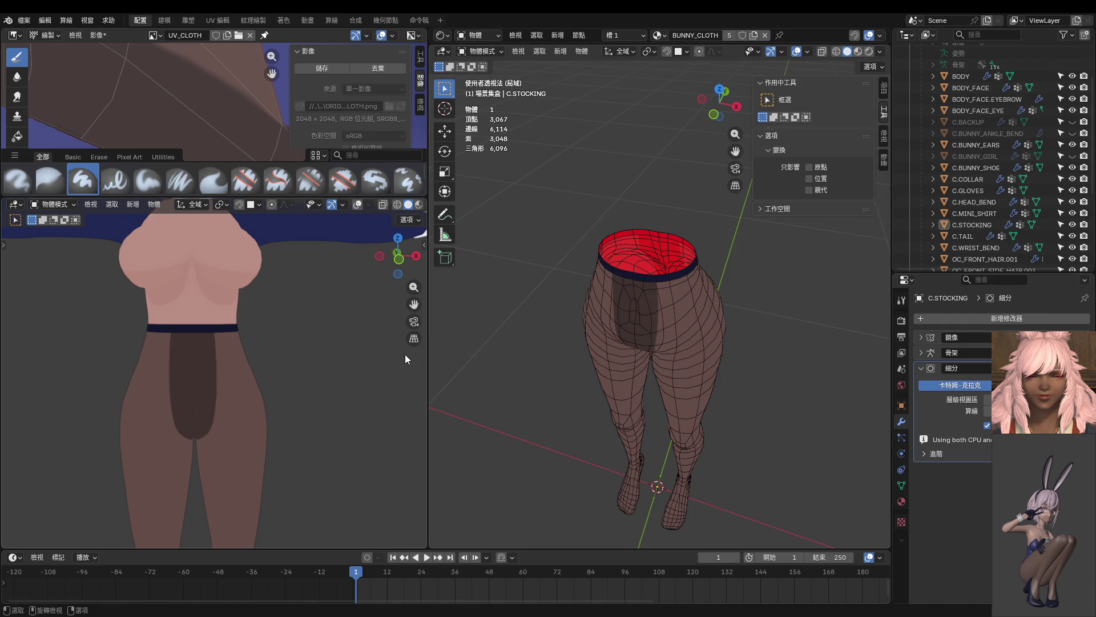
pyautogui.moveTo(604, 388)
pyautogui.mouseDown(button='middle')
pyautogui.moveTo(645, 327)
pyautogui.moveTo(641, 306)
pyautogui.mouseUp(button='middle')
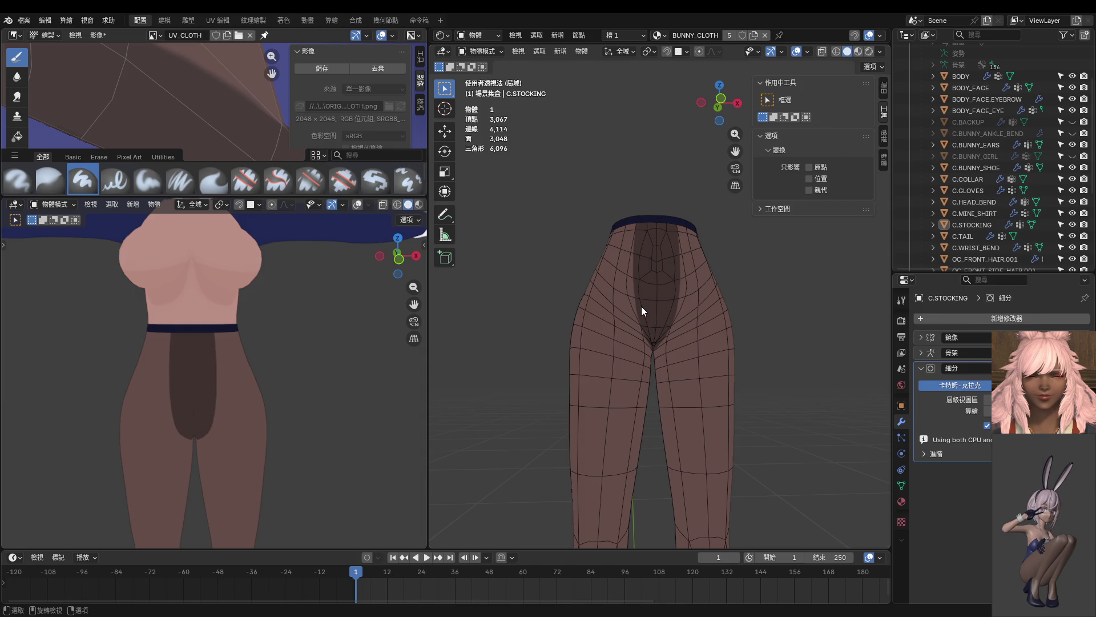
pyautogui.scroll(-2, 641, 305)
pyautogui.scroll(-3, 327, 337)
pyautogui.scroll(-3, 302, 344)
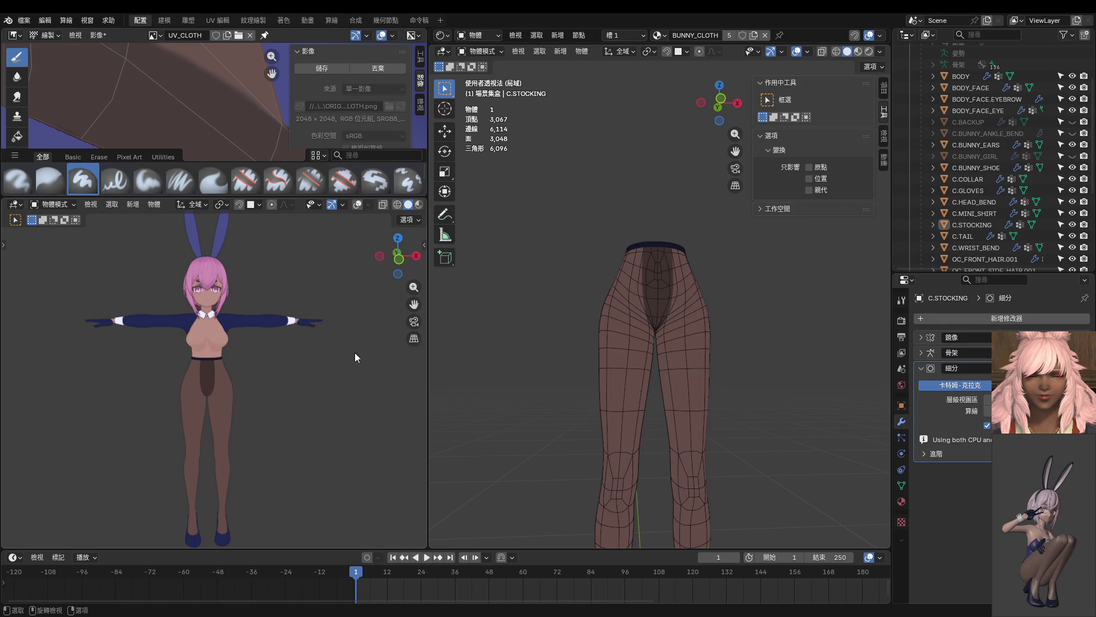
pyautogui.scroll(3, 715, 303)
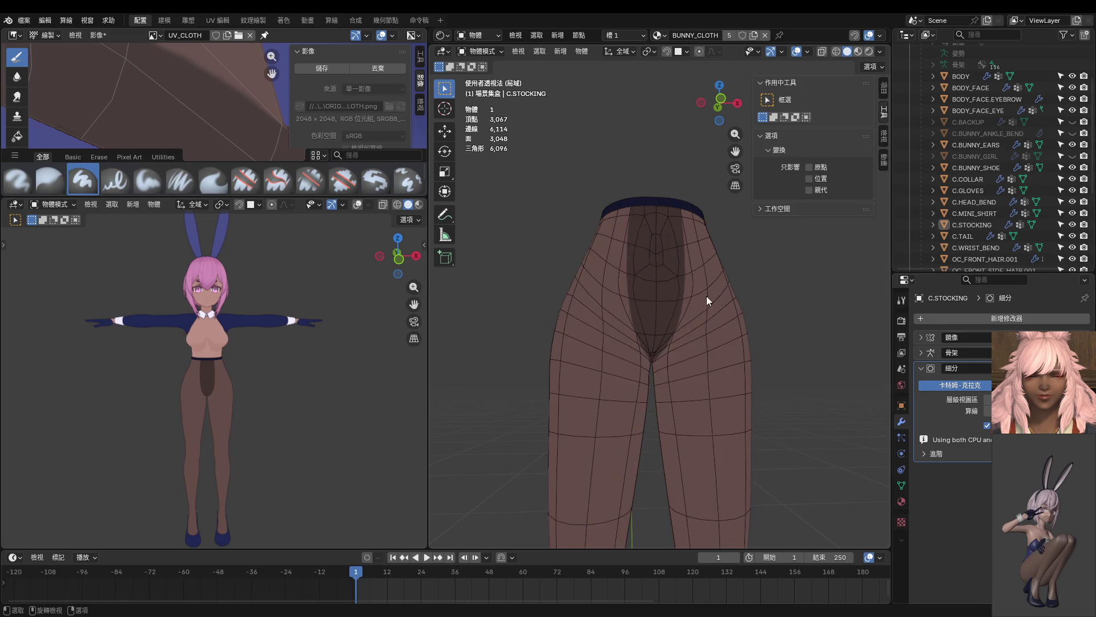
pyautogui.scroll(2, 671, 255)
pyautogui.scroll(2, 656, 301)
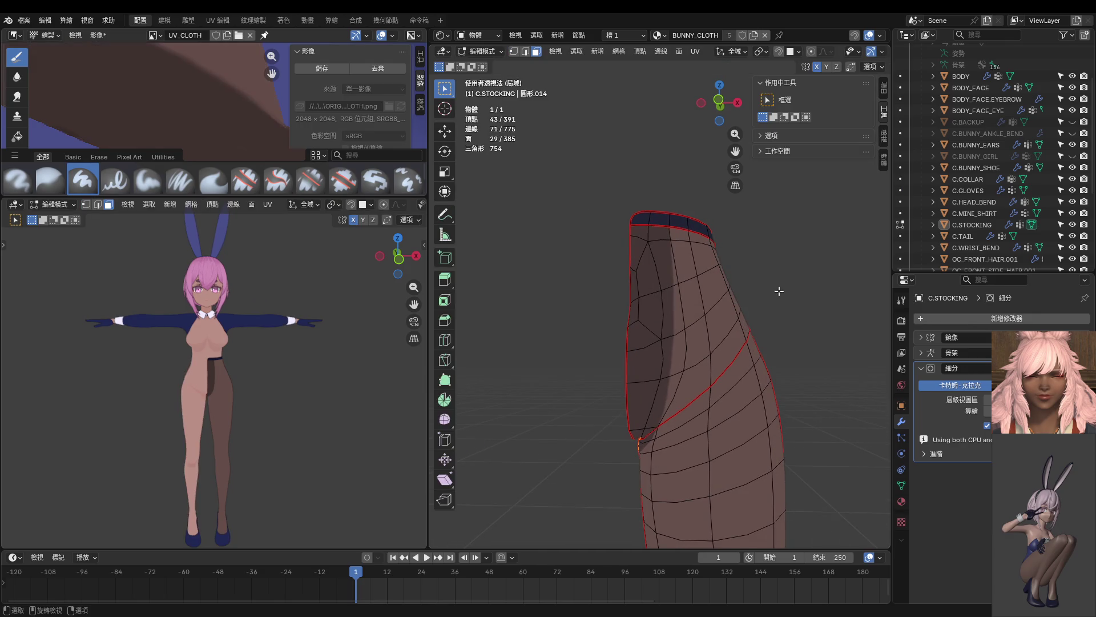
# Step: Enter texture painting in front view, sample the stocking brown and paint light streaks from the waistband
pyautogui.press('a')
pyautogui.hotkey('ctrl', 'Tab')
pyautogui.click(757, 359)
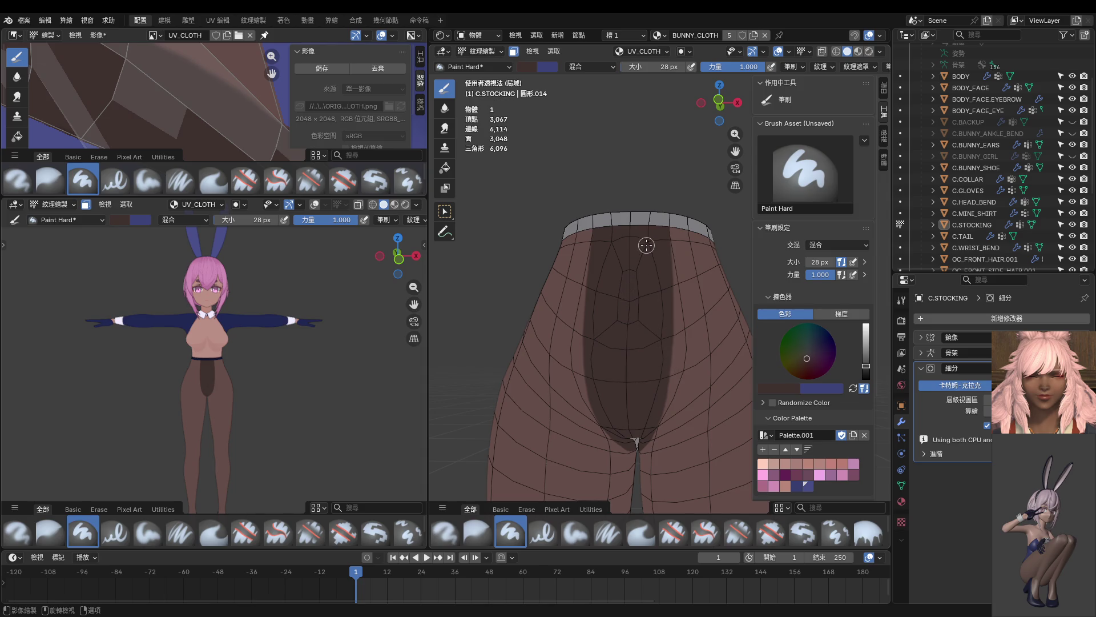
pyautogui.press('KP_1')
pyautogui.scroll(2, 647, 253)
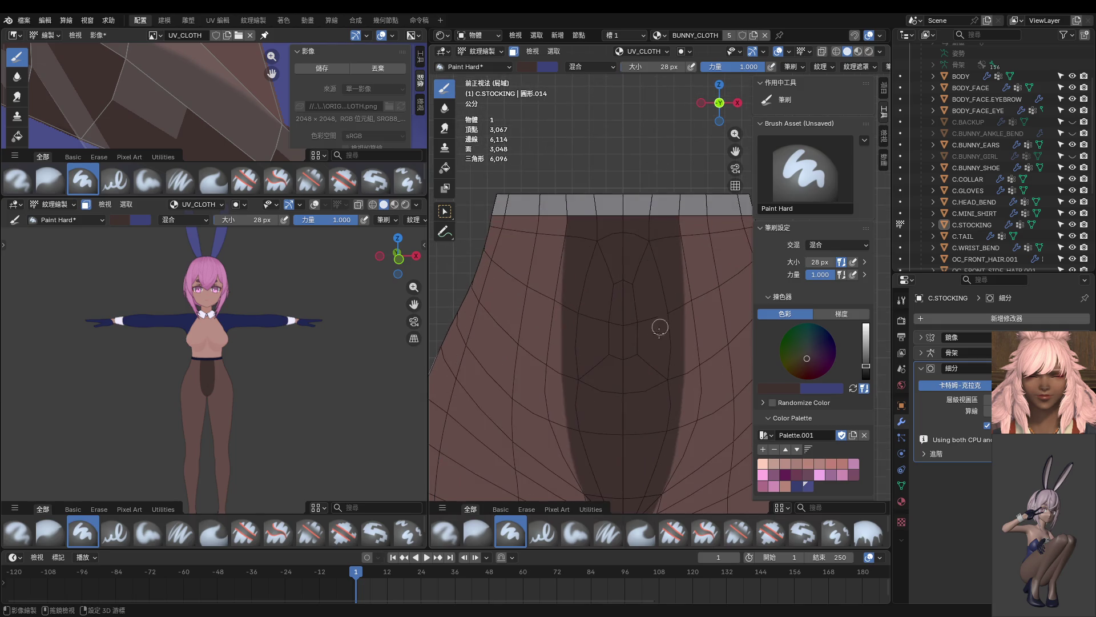
pyautogui.scroll(2, 650, 253)
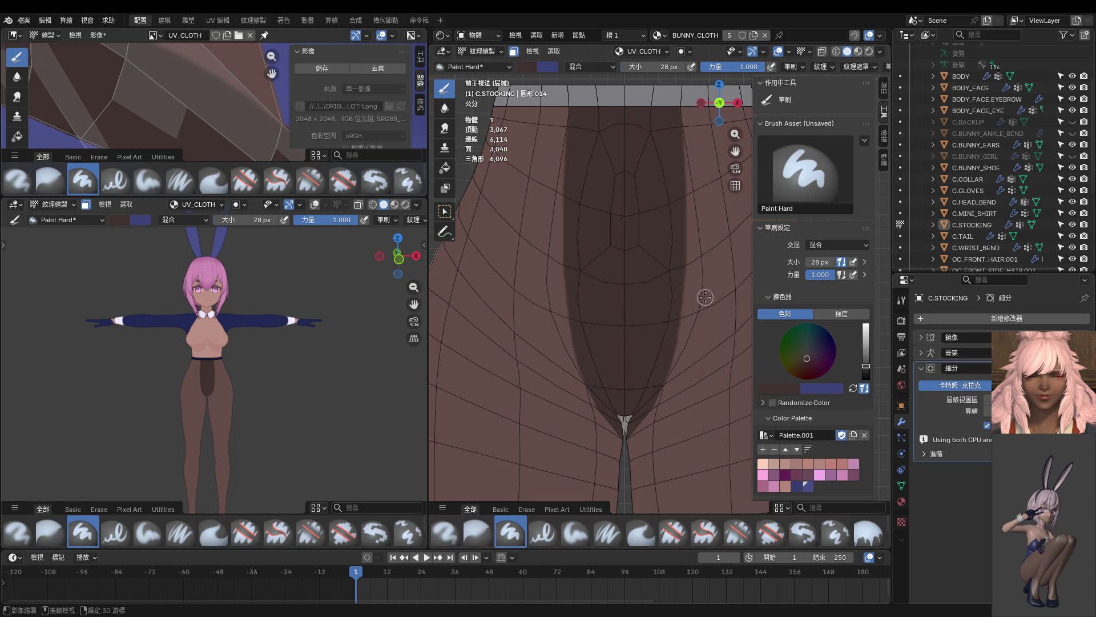
pyautogui.press('s')
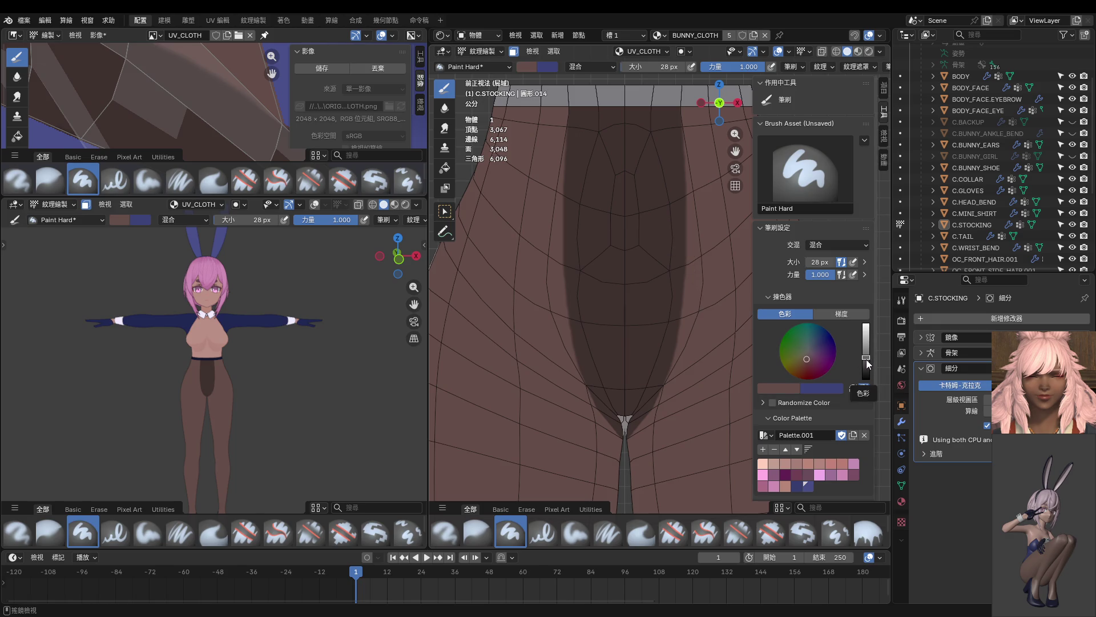
pyautogui.keyDown('shift'); pyautogui.moveTo(665, 207); pyautogui.dragTo(658, 239, button='middle'); pyautogui.keyUp('shift')
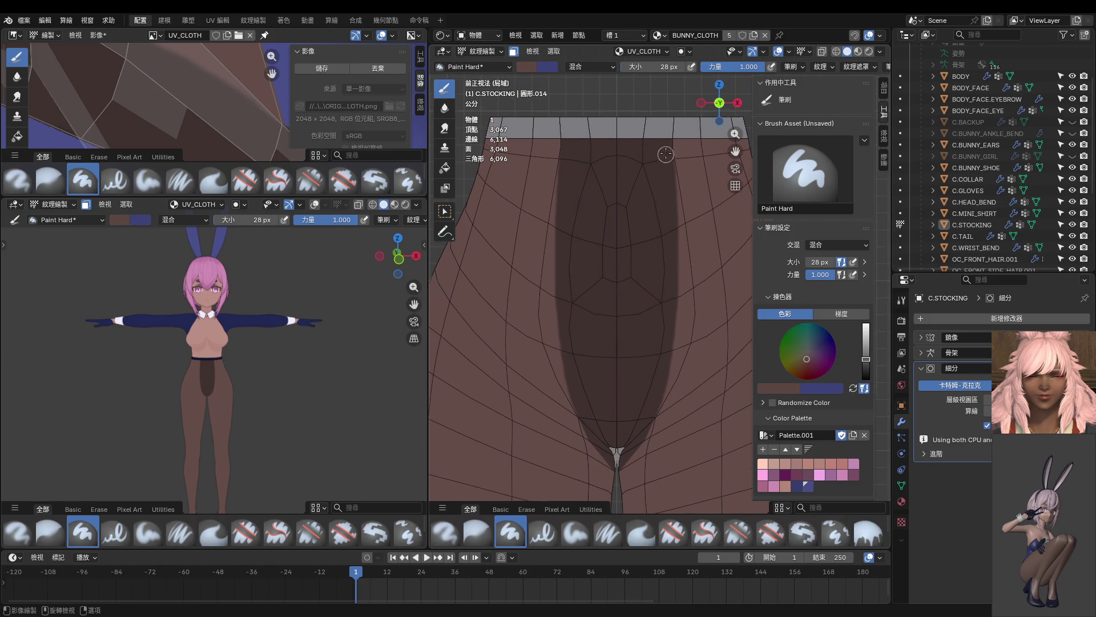
pyautogui.moveTo(667, 139); pyautogui.dragTo(671, 231)
pyautogui.moveTo(672, 231); pyautogui.dragTo(641, 166, button='middle')
# Step: With a larger brush and lighter value, repaint the dark front panel leaving two seam lines
pyautogui.press(']')
pyautogui.press(']')
pyautogui.moveTo(650, 131); pyautogui.dragTo(652, 189)
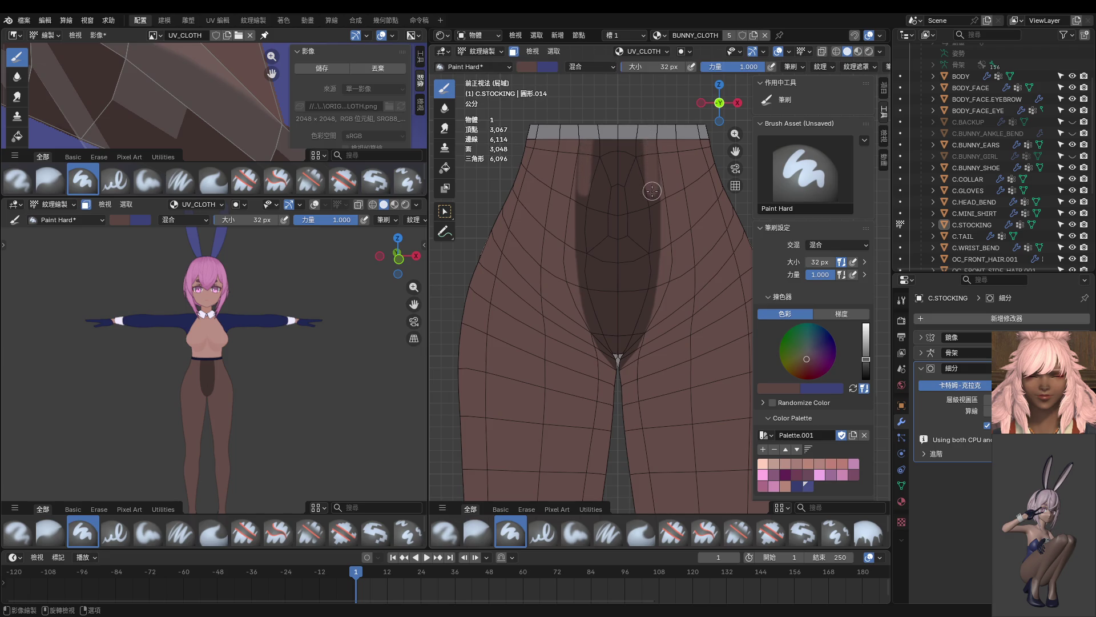
pyautogui.moveTo(652, 189)
pyautogui.mouseDown()
pyautogui.moveTo(648, 269)
pyautogui.moveTo(624, 342)
pyautogui.mouseUp()
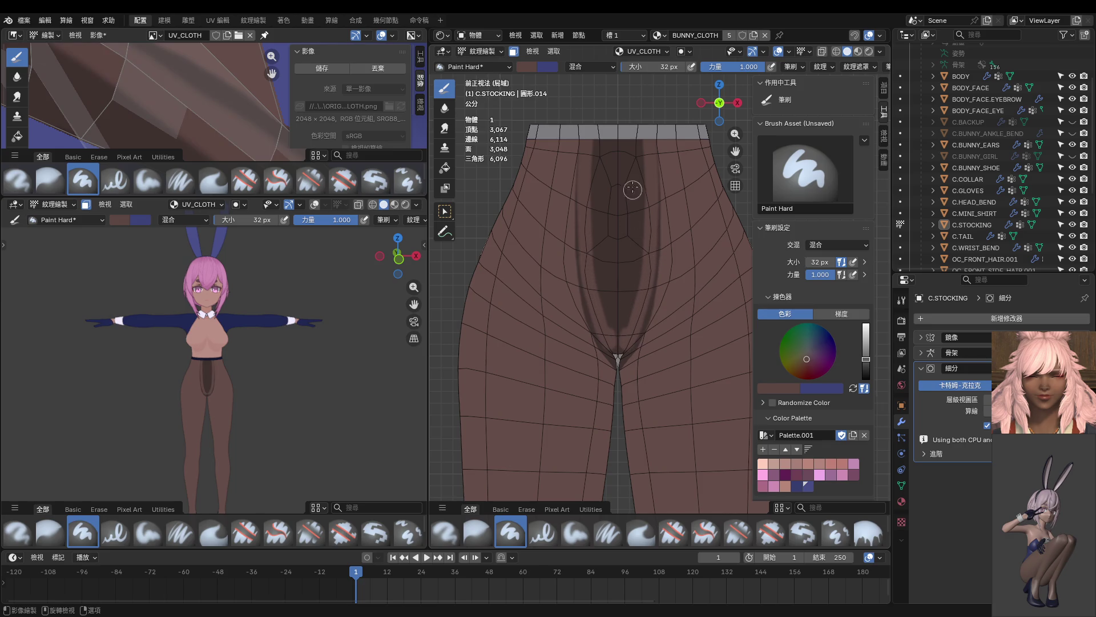
pyautogui.moveTo(628, 130)
pyautogui.mouseDown()
pyautogui.moveTo(625, 304)
pyautogui.moveTo(640, 135)
pyautogui.mouseUp()
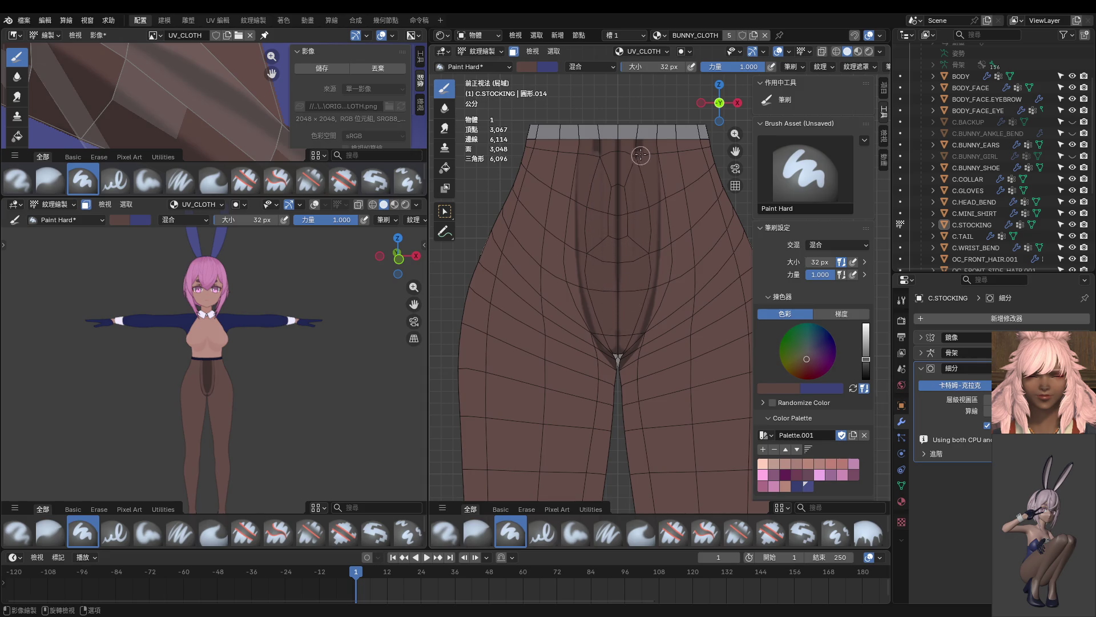
pyautogui.scroll(2, 300, 354)
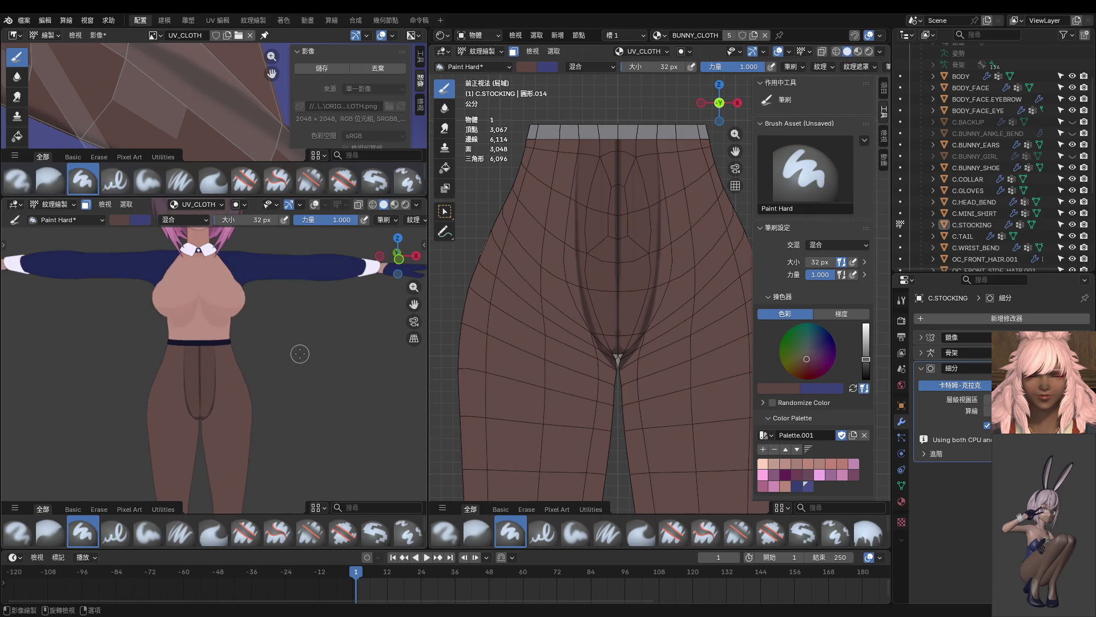
pyautogui.scroll(3, 293, 351)
pyautogui.hotkey('ctrl', 'z')
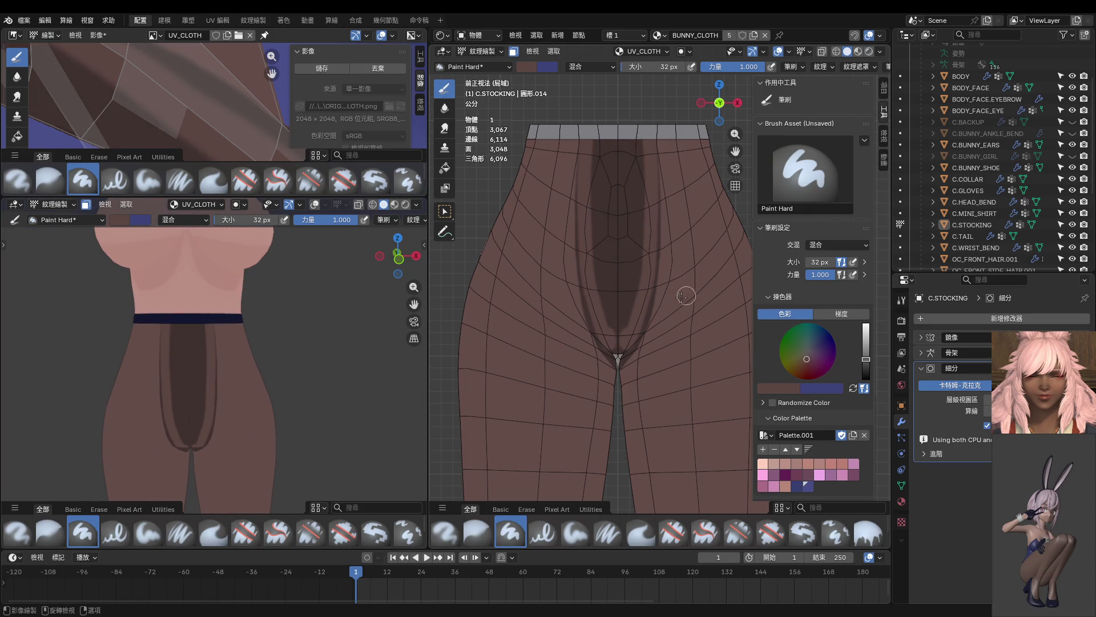
pyautogui.hotkey('ctrl', 'z')
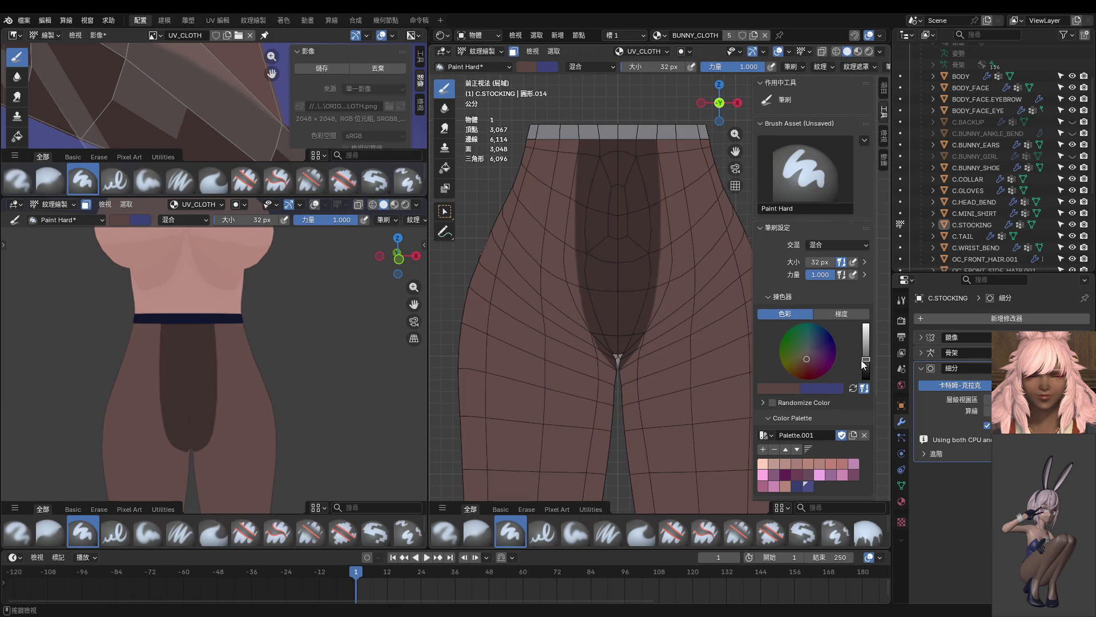
pyautogui.scroll(-3, 705, 318)
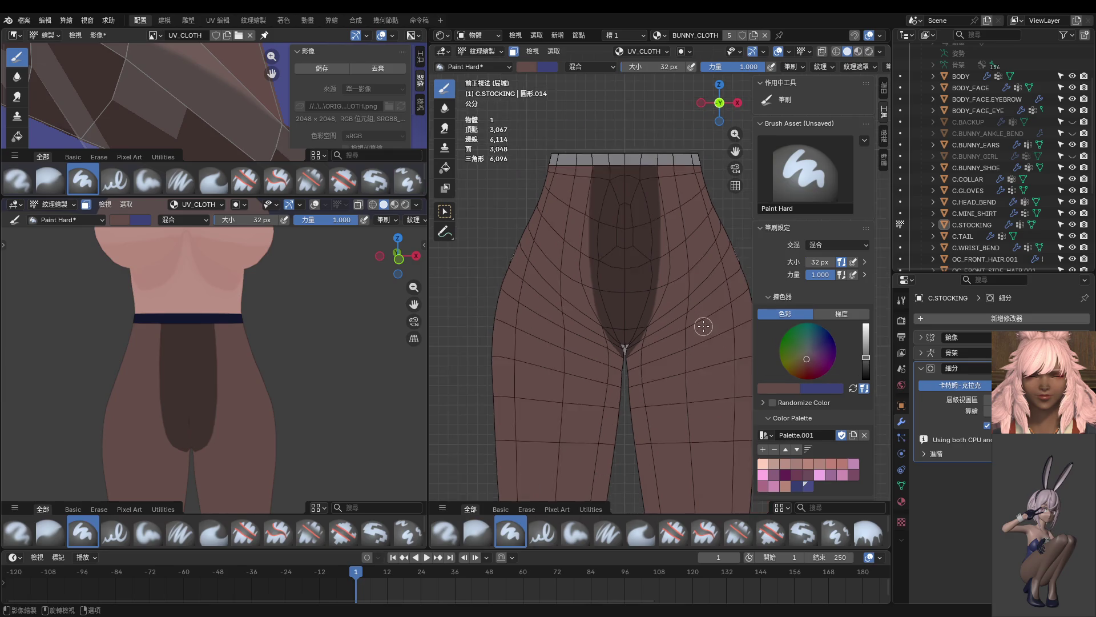
pyautogui.scroll(-3, 702, 321)
pyautogui.scroll(-2, 701, 321)
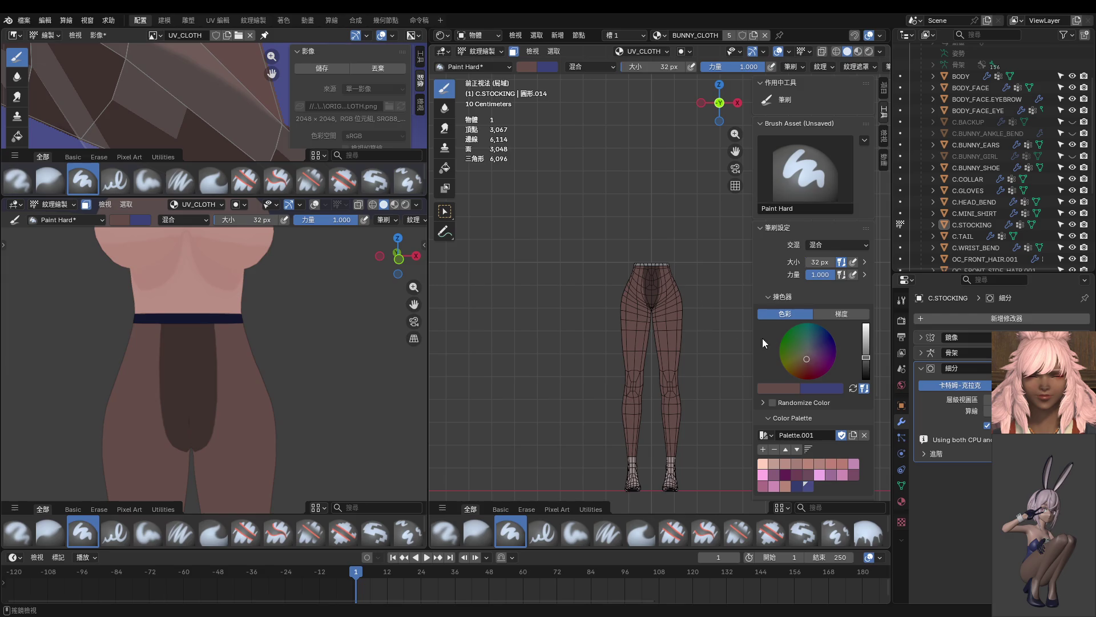
pyautogui.scroll(3, 708, 359)
pyautogui.scroll(2, 707, 358)
pyautogui.scroll(2, 726, 311)
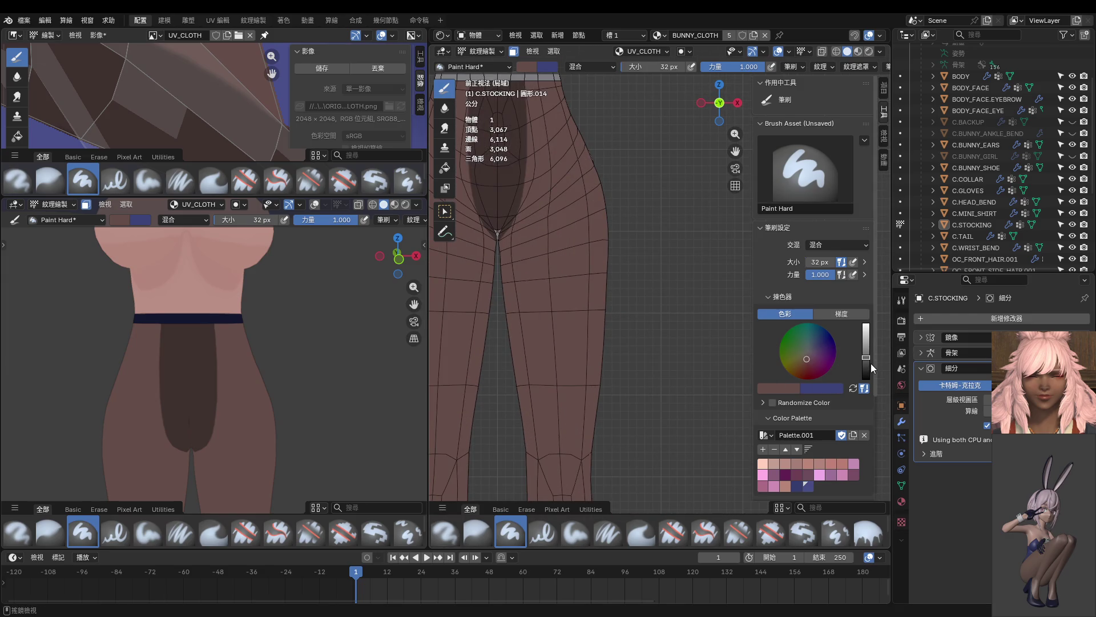
pyautogui.moveTo(872, 369); pyautogui.dragTo(866, 368)
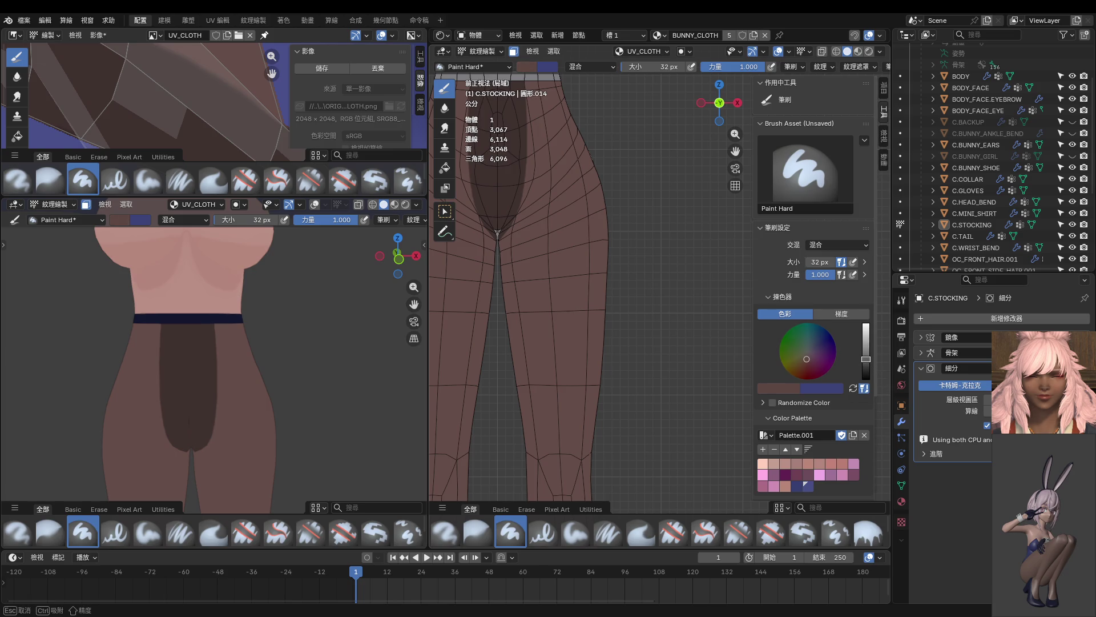
pyautogui.scroll(1, 534, 269)
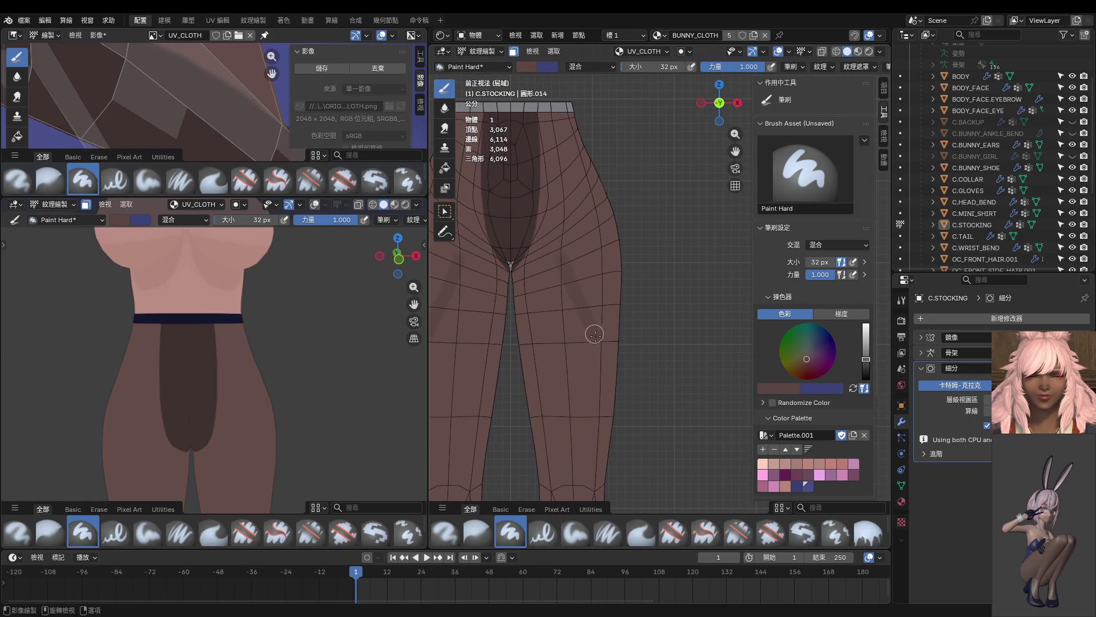
pyautogui.scroll(2, 624, 210)
pyautogui.scroll(2, 606, 188)
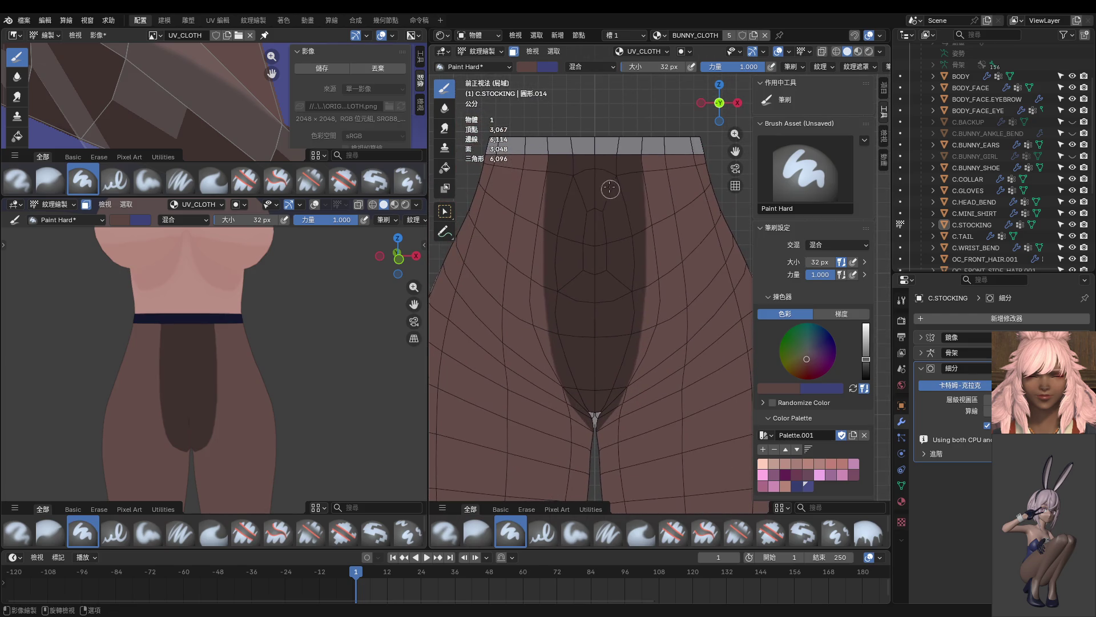
pyautogui.moveTo(606, 149)
pyautogui.mouseDown()
pyautogui.moveTo(606, 300)
pyautogui.moveTo(629, 161)
pyautogui.moveTo(627, 148)
pyautogui.moveTo(628, 316)
pyautogui.mouseUp()
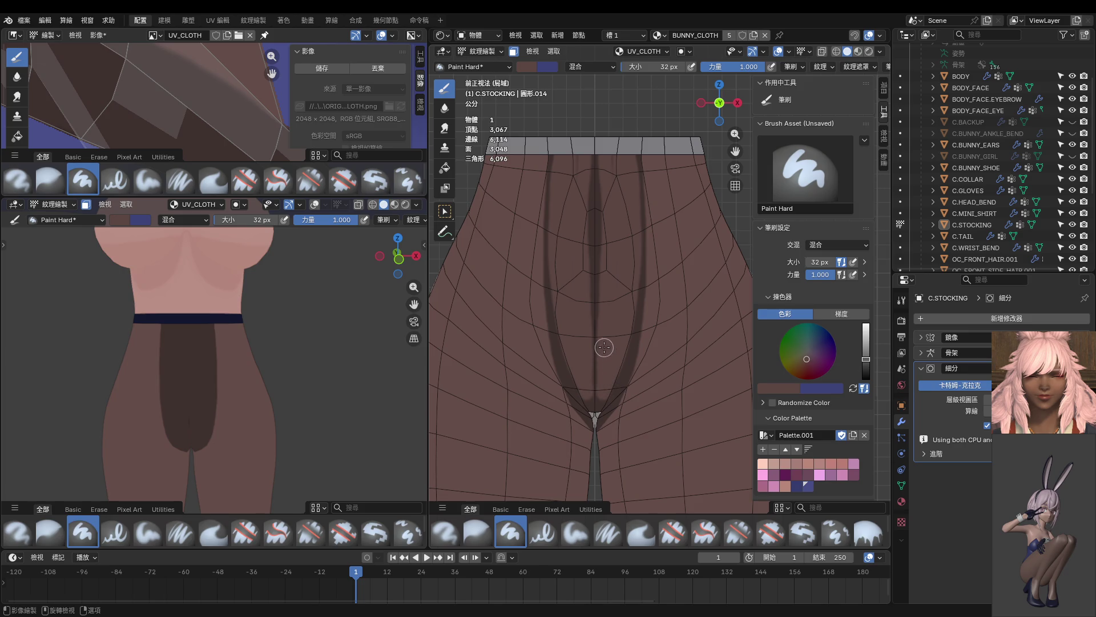
# Step: Paint over the dark panel to thin the central and right-hand seam stripes into narrow lines
pyautogui.moveTo(612, 371); pyautogui.dragTo(605, 343)
pyautogui.scroll(3, 230, 323)
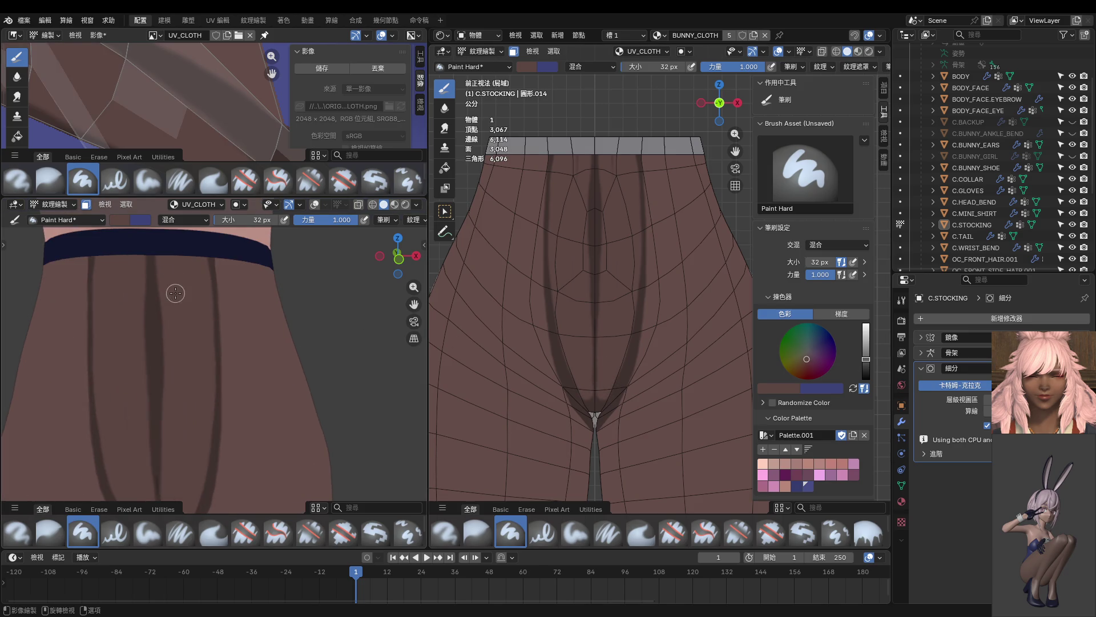
pyautogui.scroll(1, 174, 296)
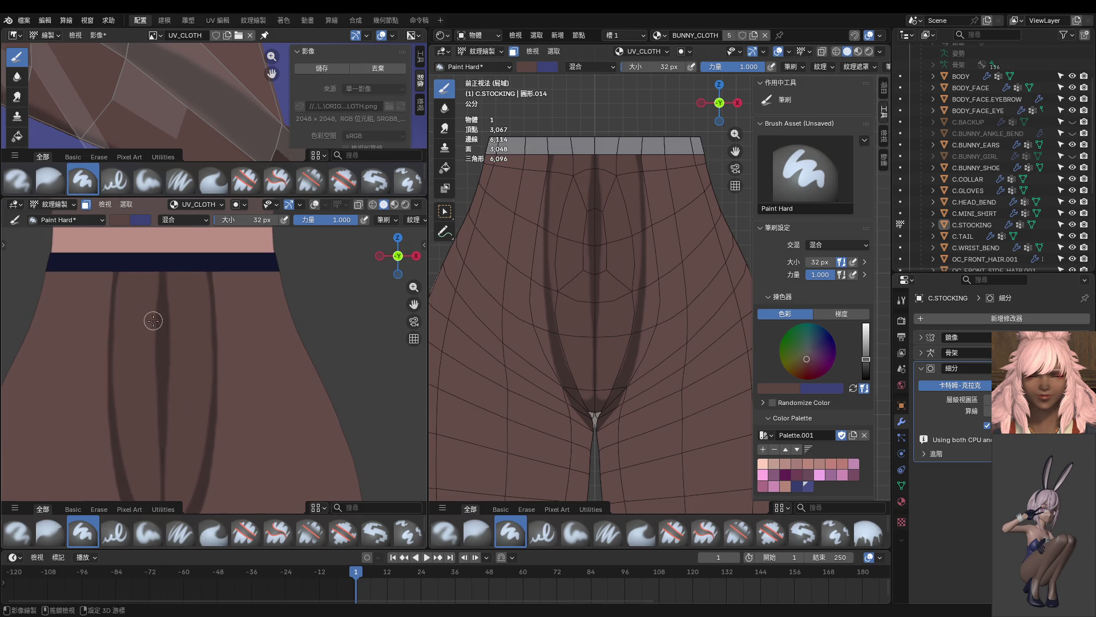
pyautogui.scroll(2, 199, 263)
pyautogui.moveTo(199, 262); pyautogui.dragTo(194, 387)
pyautogui.scroll(-3, 208, 358)
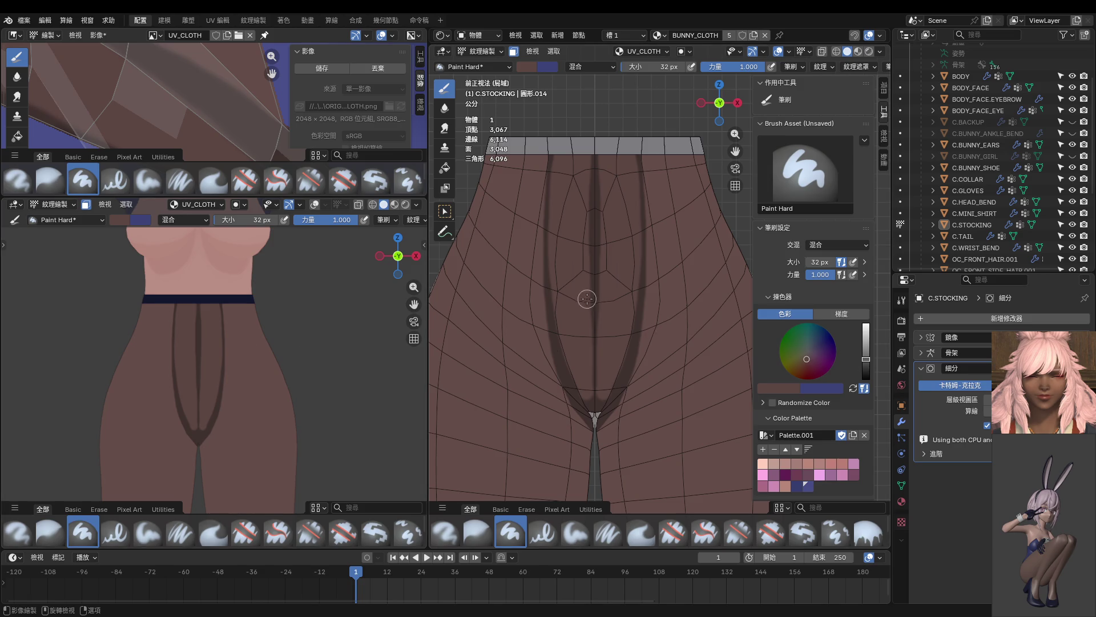
pyautogui.scroll(2, 590, 302)
pyautogui.moveTo(579, 137); pyautogui.dragTo(577, 353)
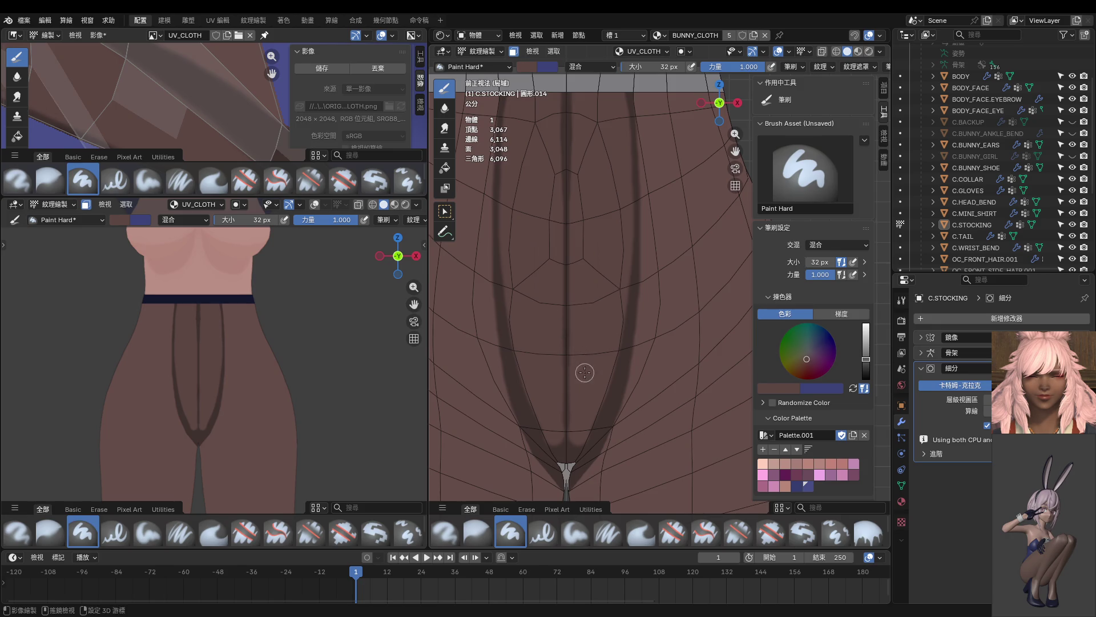
pyautogui.keyDown('shift'); pyautogui.moveTo(583, 371); pyautogui.dragTo(636, 179, button='middle'); pyautogui.keyUp('shift')
pyautogui.moveTo(629, 171)
pyautogui.mouseDown()
pyautogui.moveTo(608, 310)
pyautogui.moveTo(582, 347)
pyautogui.mouseUp()
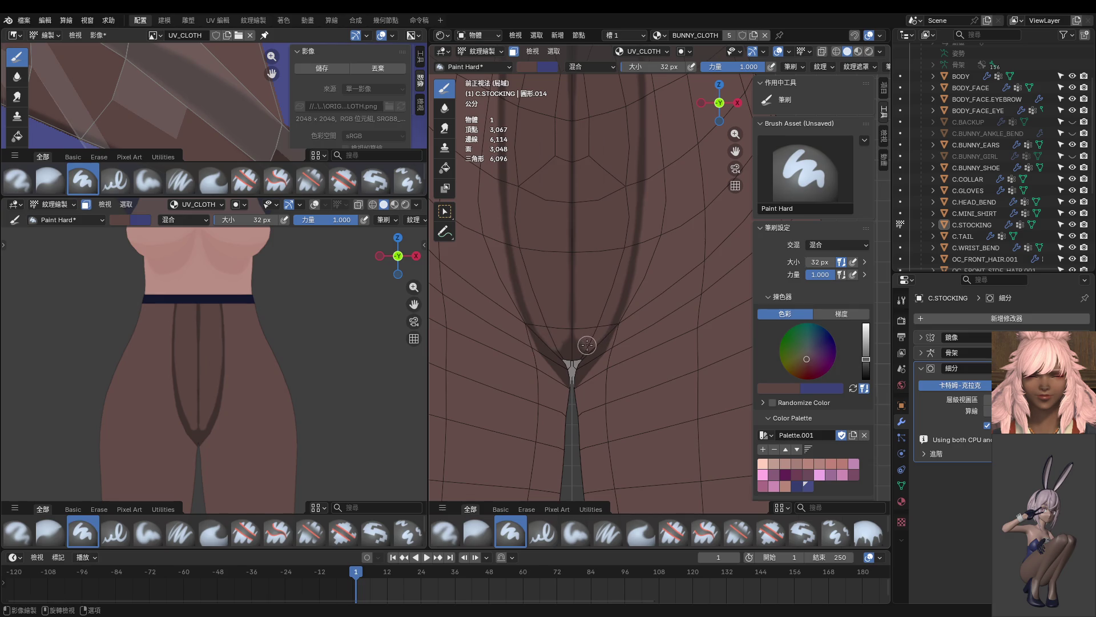
# Step: Orbit and pan both views to check the seams from the waistband down to the crotch and side
pyautogui.moveTo(578, 359); pyautogui.dragTo(614, 263, button='middle')
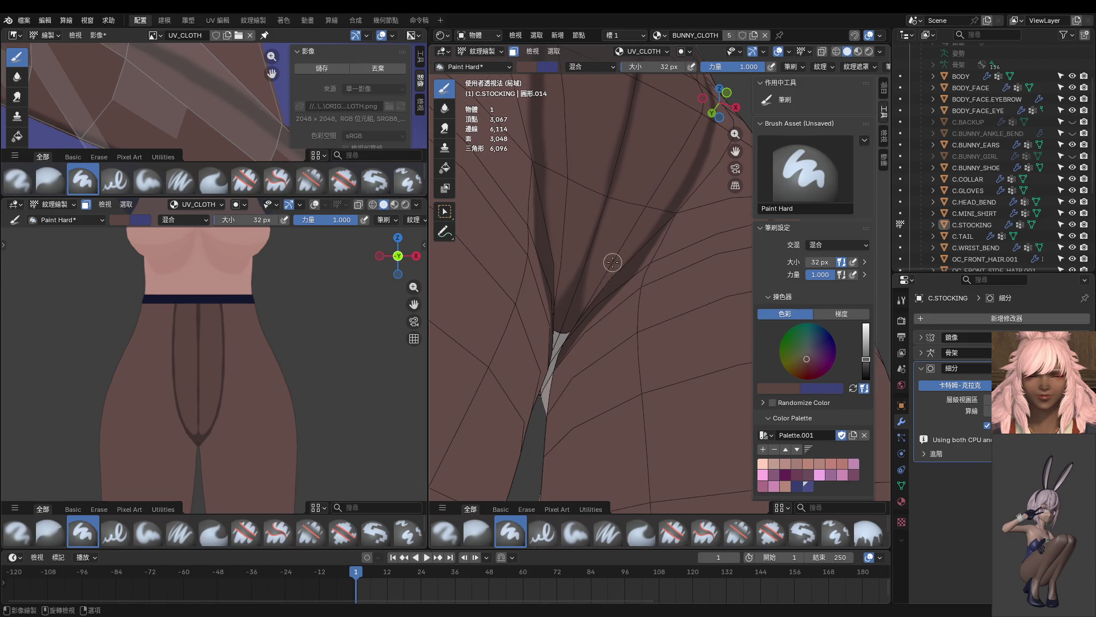
pyautogui.moveTo(613, 262); pyautogui.dragTo(564, 308, button='middle')
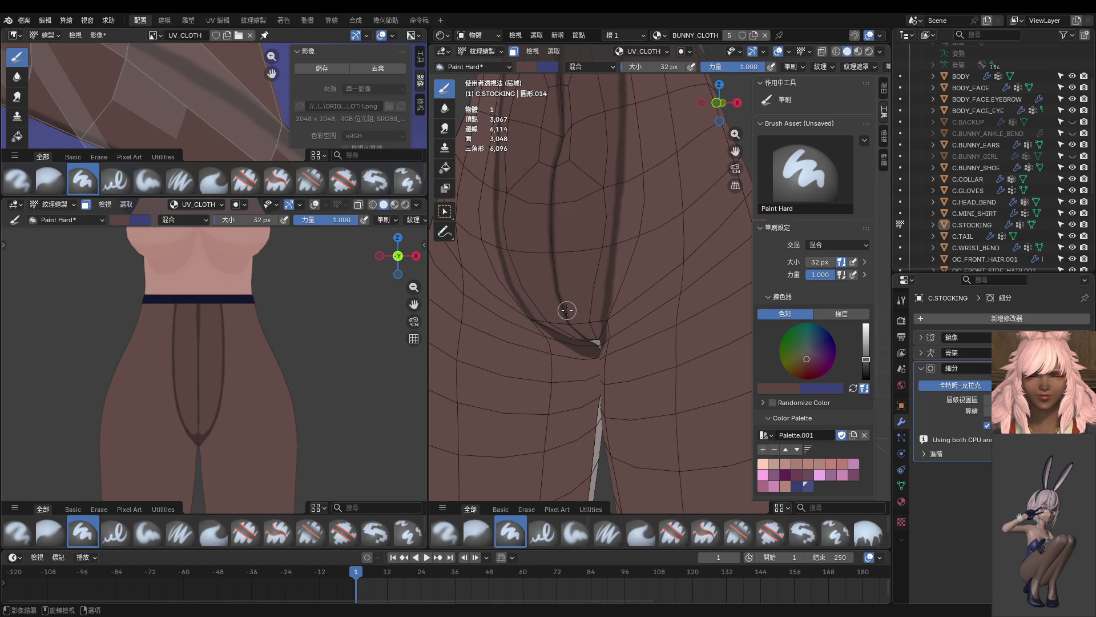
pyautogui.press('KP_1')
pyautogui.scroll(-2, 619, 129)
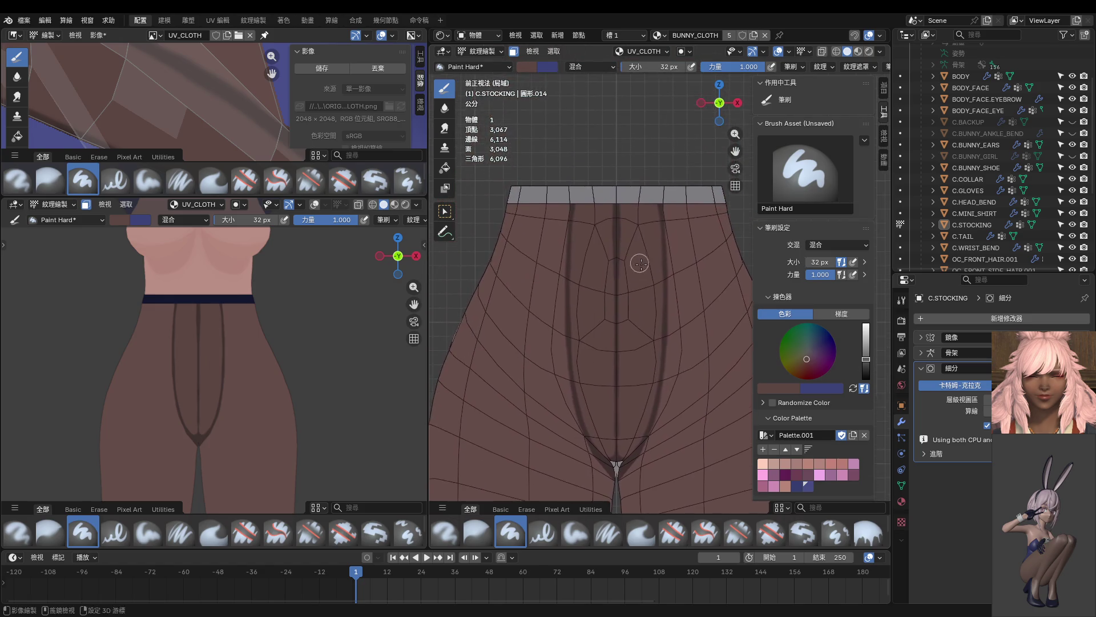
pyautogui.scroll(3, 595, 203)
pyautogui.scroll(2, 613, 249)
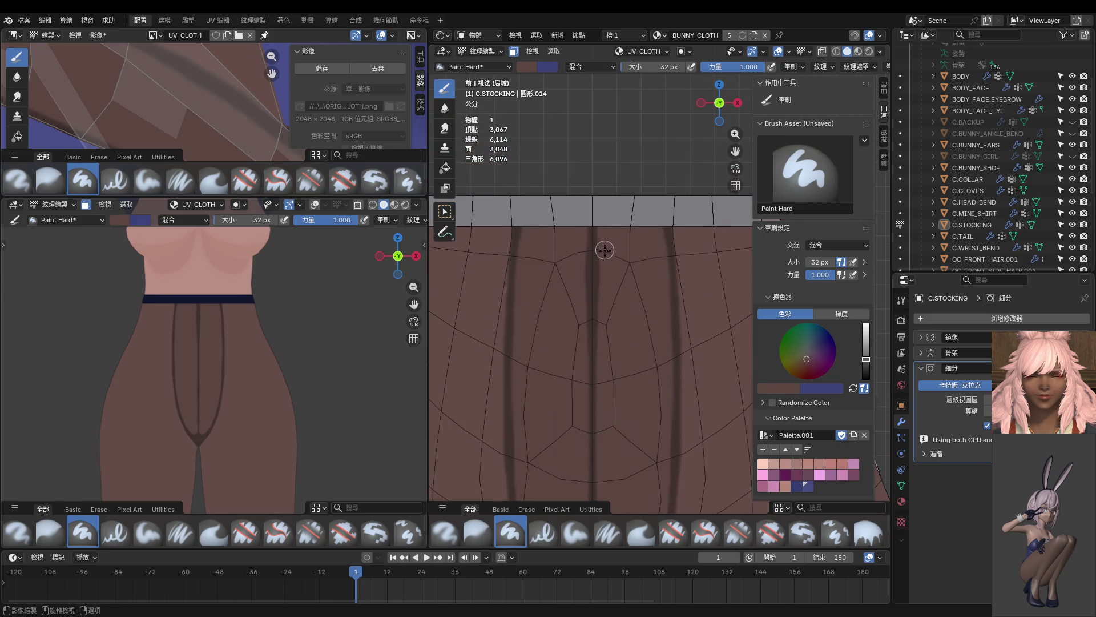
pyautogui.keyDown('shift'); pyautogui.moveTo(619, 349); pyautogui.dragTo(632, 203, button='middle'); pyautogui.keyUp('shift')
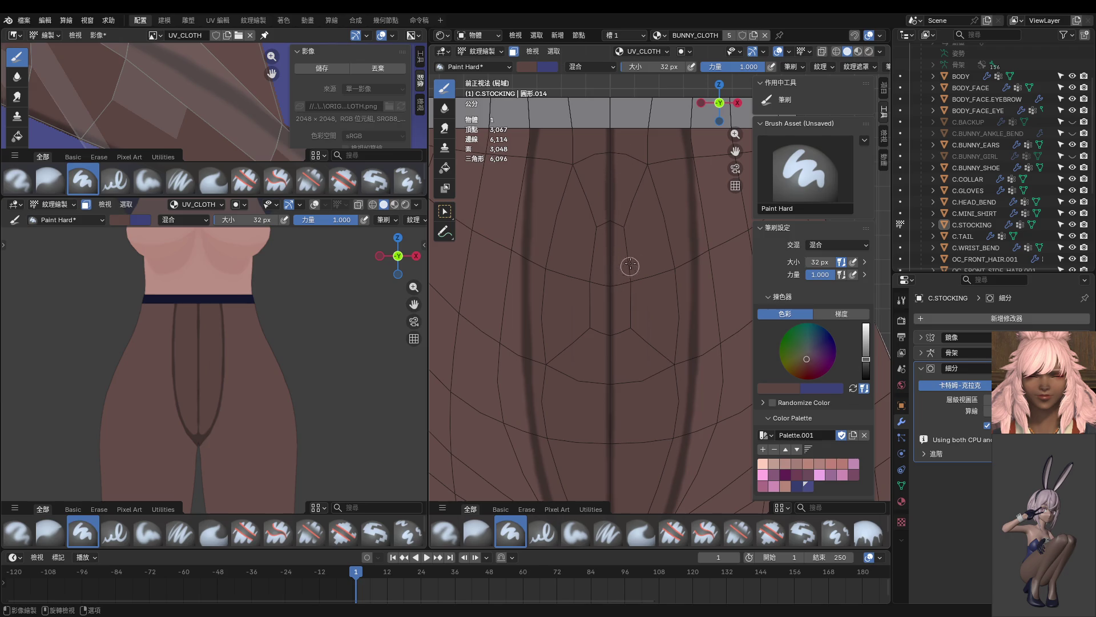
pyautogui.keyDown('shift'); pyautogui.moveTo(629, 269); pyautogui.dragTo(642, 252, button='middle'); pyautogui.keyUp('shift')
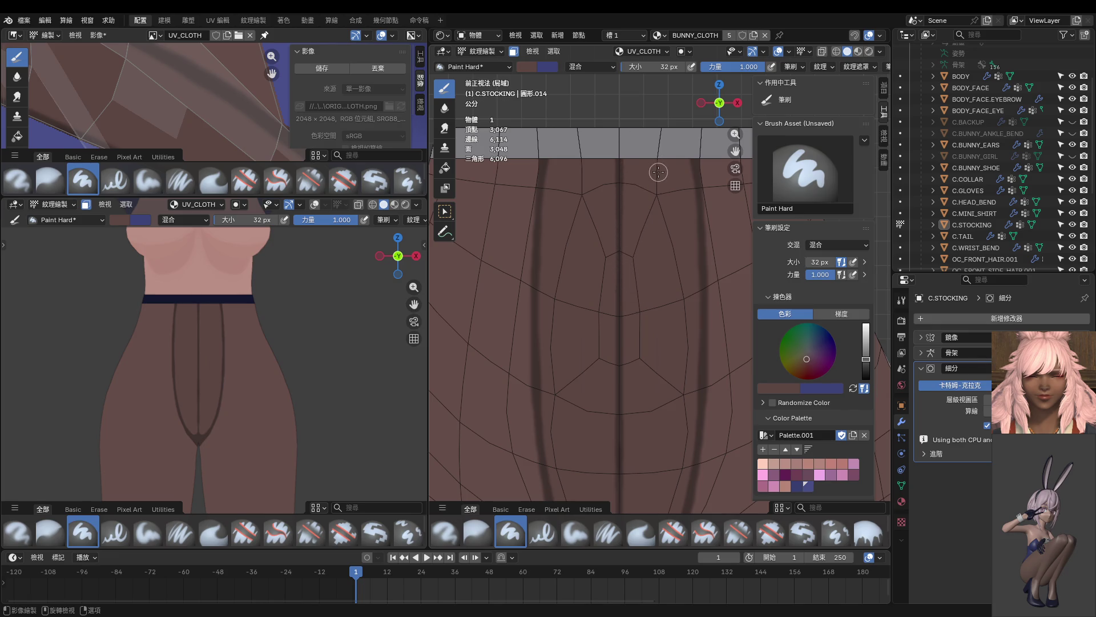
pyautogui.scroll(1, 257, 331)
pyautogui.scroll(1, 263, 323)
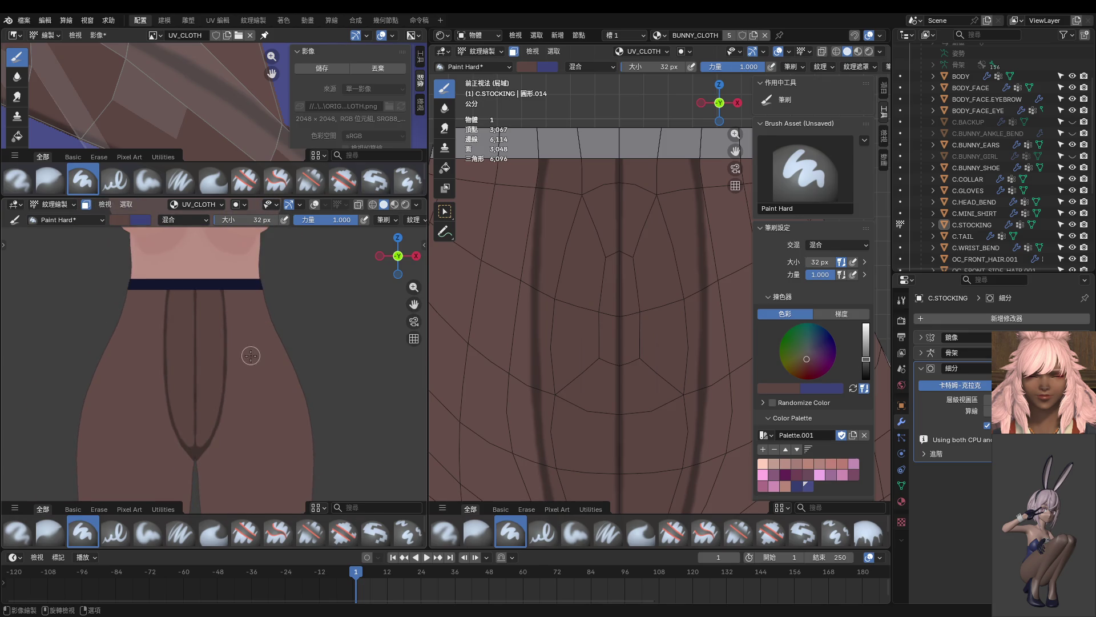
pyautogui.moveTo(533, 372)
pyautogui.keyDown('shift'); pyautogui.mouseDown(button='middle')
pyautogui.moveTo(641, 200)
pyautogui.moveTo(631, 239)
pyautogui.mouseUp(button='middle'); pyautogui.keyUp('shift')
pyautogui.keyDown('shift'); pyautogui.moveTo(589, 322); pyautogui.dragTo(618, 262, button='middle'); pyautogui.keyUp('shift')
pyautogui.scroll(1, 619, 261)
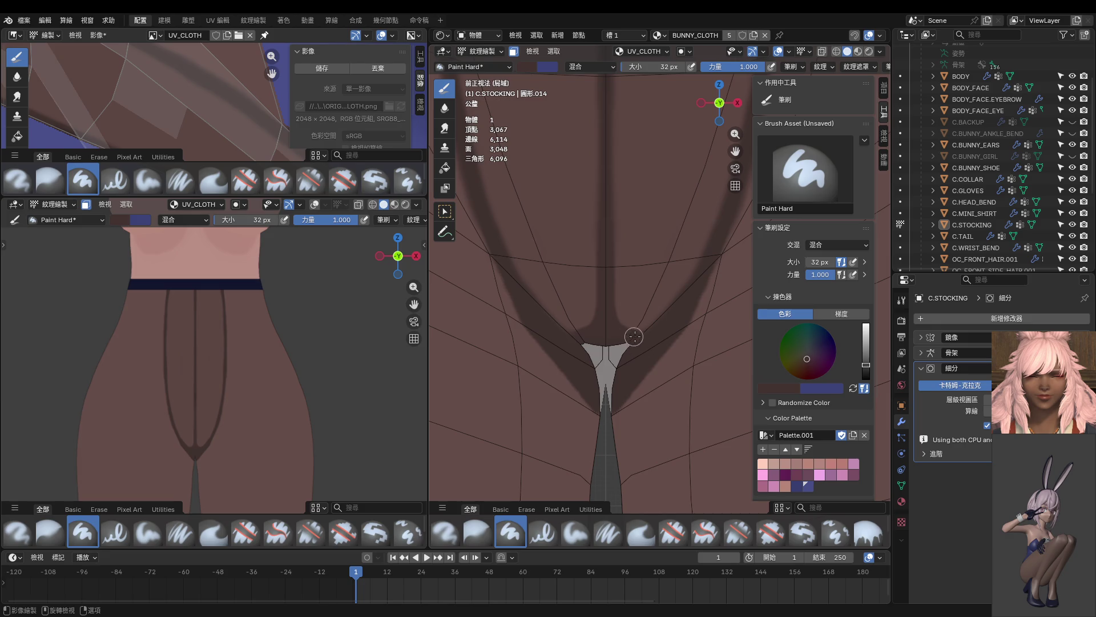
pyautogui.scroll(-3, 649, 334)
pyautogui.scroll(-2, 631, 332)
pyautogui.moveTo(291, 418)
pyautogui.mouseDown(button='middle')
pyautogui.moveTo(259, 400)
pyautogui.moveTo(404, 356)
pyautogui.mouseUp(button='middle')
pyautogui.moveTo(642, 265); pyautogui.dragTo(561, 258, button='middle')
# Step: Switch C.STOCKING to Edit Mode and select a single vertex
pyautogui.press('Tab')
pyautogui.click(613, 249)
# Step: Move the selected stocking vertex about 1.9 cm along the Y axis
pyautogui.moveTo(672, 187); pyautogui.dragTo(711, 281, button='middle')
pyautogui.press('g')
pyautogui.press('y')
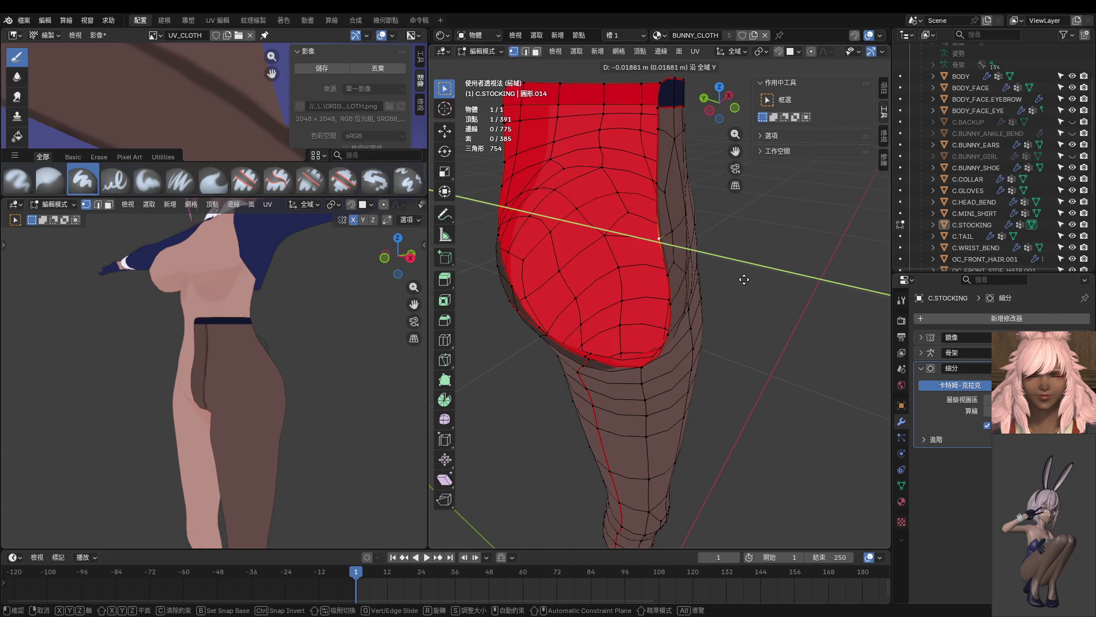
pyautogui.click(743, 279)
# Step: Return the stocking to Object Mode and then back into Texture Paint in front view
pyautogui.press('Tab')
pyautogui.click(723, 274)
pyautogui.moveTo(724, 273)
pyautogui.mouseDown(button='middle')
pyautogui.moveTo(589, 287)
pyautogui.moveTo(314, 355)
pyautogui.mouseUp(button='middle')
pyautogui.scroll(3, 189, 372)
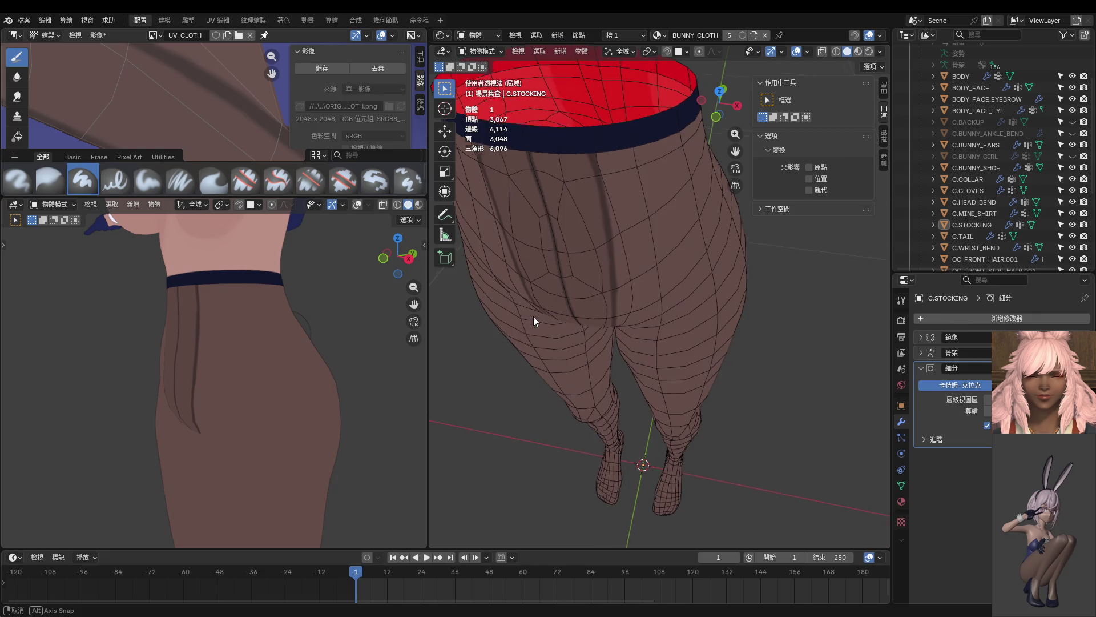
pyautogui.press('KP_1')
pyautogui.scroll(2, 570, 234)
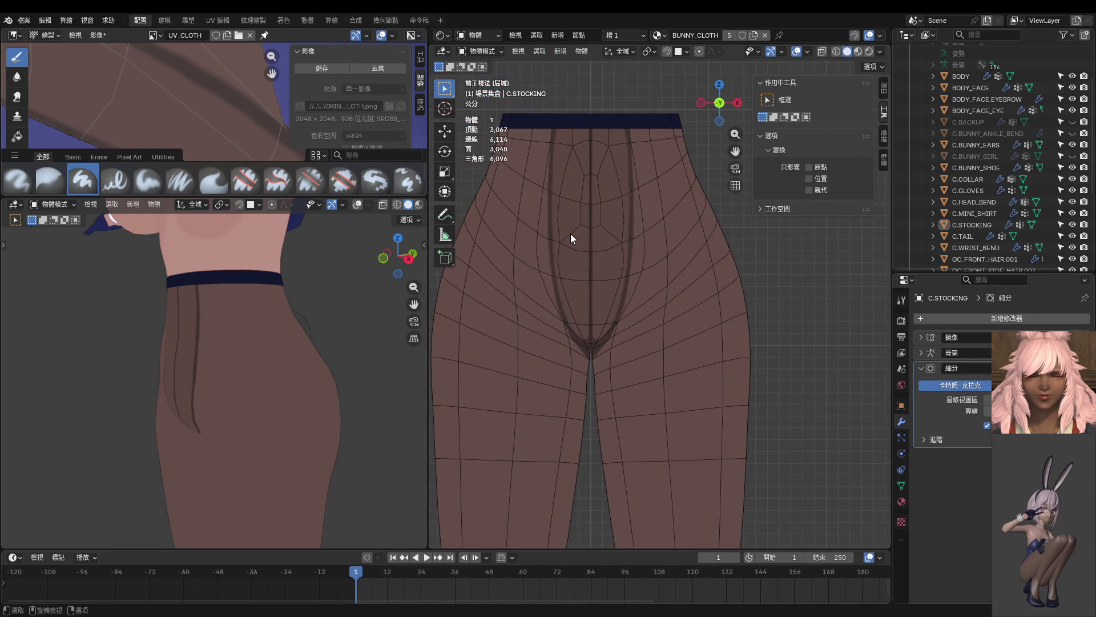
pyautogui.scroll(2, 571, 234)
pyautogui.scroll(2, 565, 239)
pyautogui.scroll(2, 560, 241)
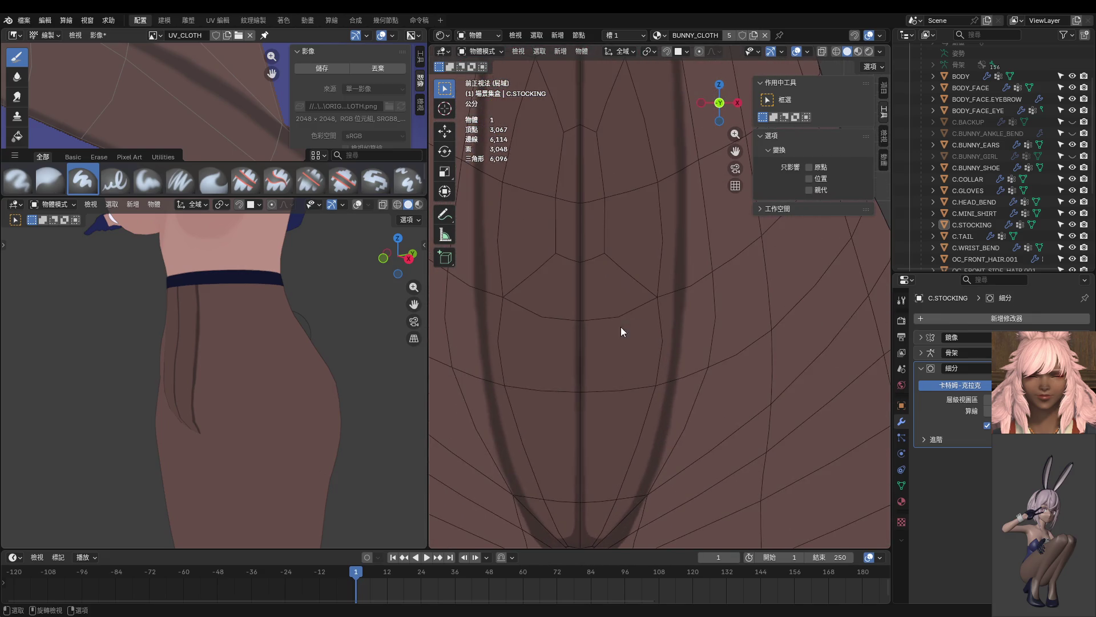
pyautogui.hotkey('ctrl', 'Tab')
pyautogui.click(662, 281)
pyautogui.click(525, 54)
pyautogui.scroll(2, 612, 278)
pyautogui.press('f')
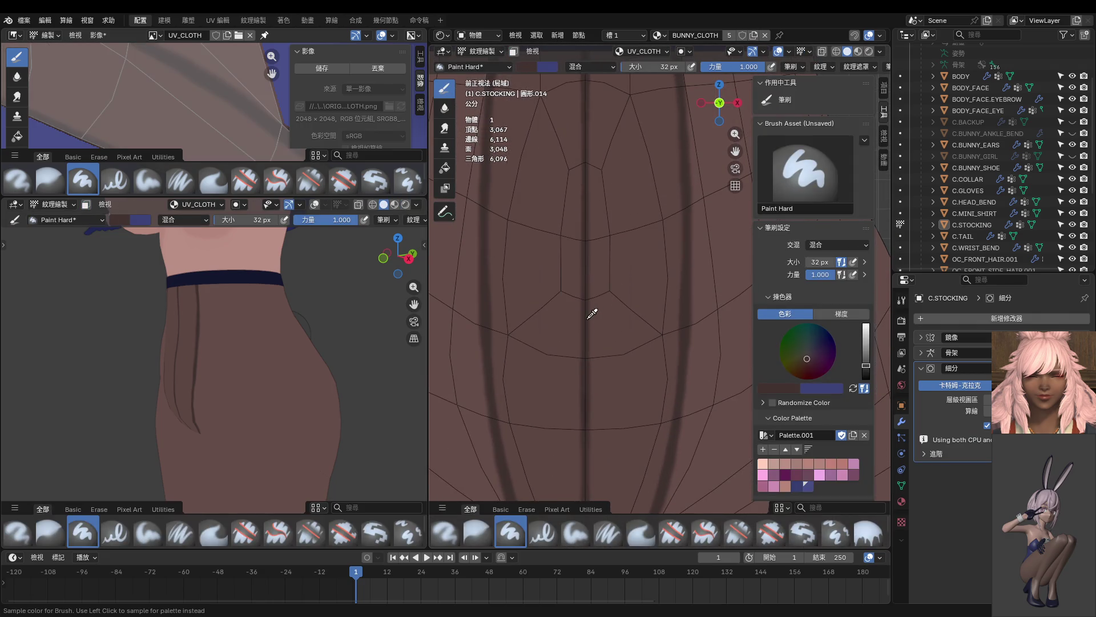
# Step: With an 18 px brush at about 0.6 strength, paint a dark oval around the crotch panel
pyautogui.click(588, 269)
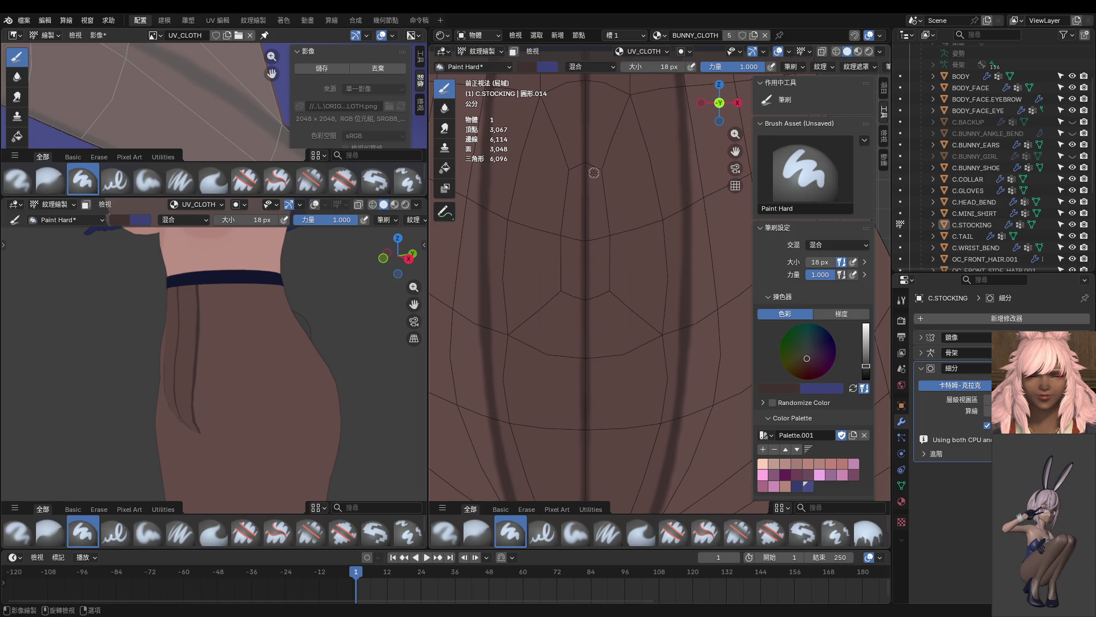
pyautogui.hotkey('shift', 'f')
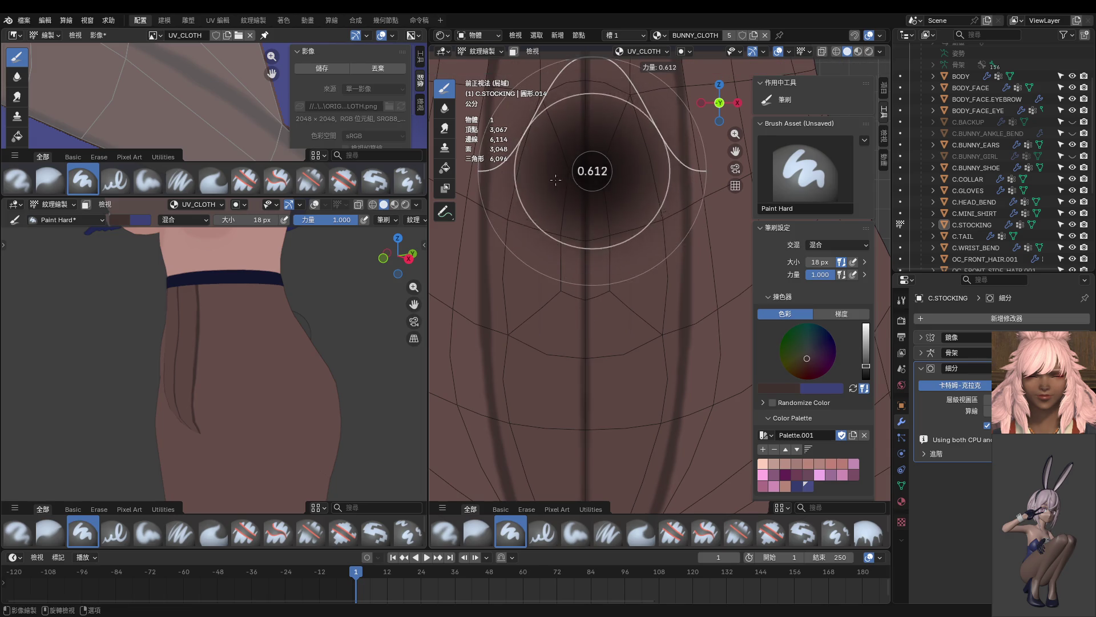
pyautogui.click(593, 172)
pyautogui.moveTo(592, 211)
pyautogui.mouseDown()
pyautogui.moveTo(596, 170)
pyautogui.moveTo(594, 269)
pyautogui.moveTo(597, 194)
pyautogui.mouseUp()
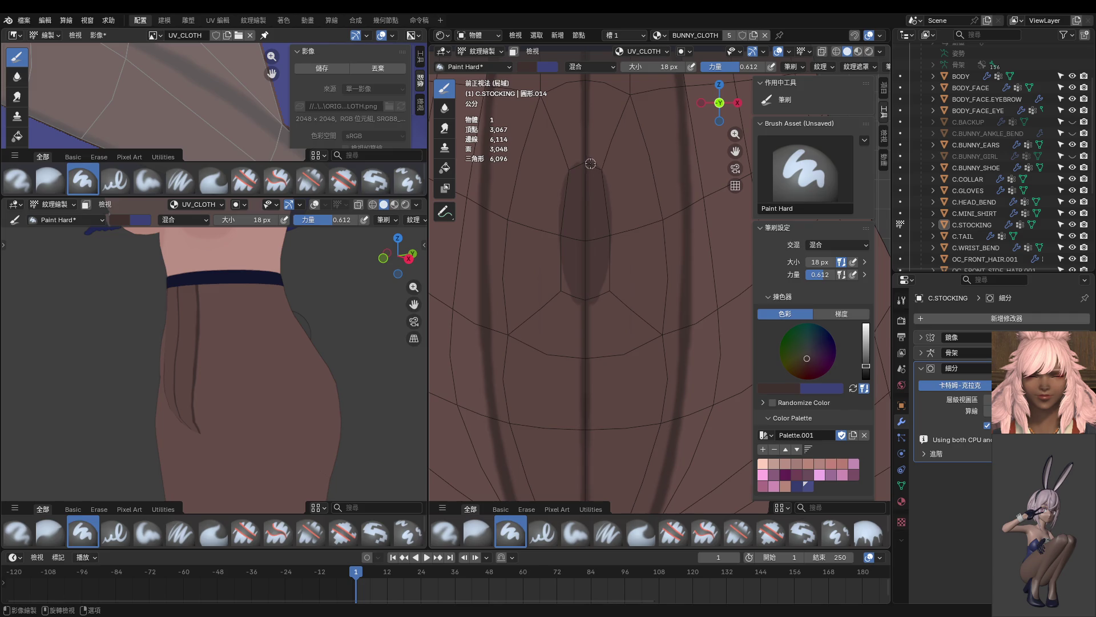
# Step: Check in front view, then cycle to Object Mode and back to Texture Paint
pyautogui.press('KP_1')
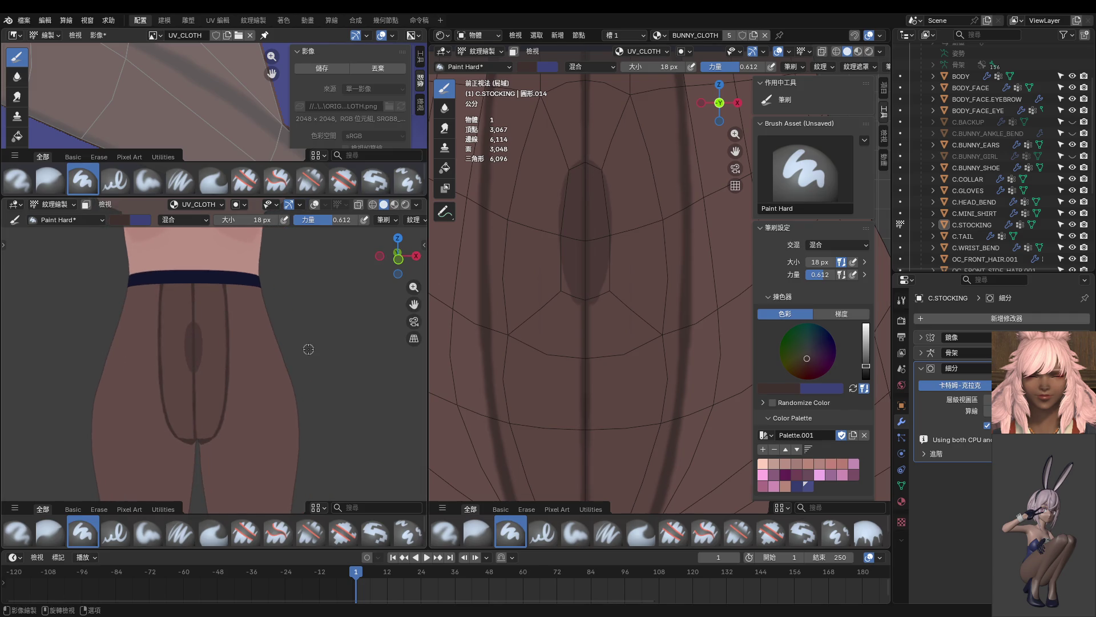
pyautogui.scroll(2, 308, 348)
pyautogui.hotkey('ctrl', 'Tab')
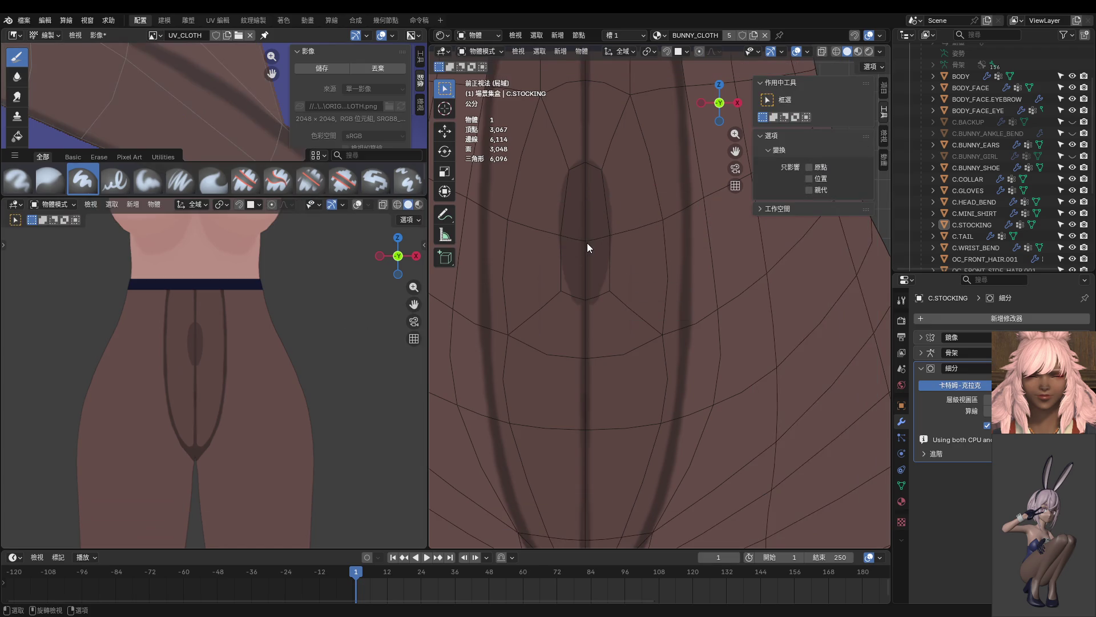
pyautogui.hotkey('ctrl', 'Tab')
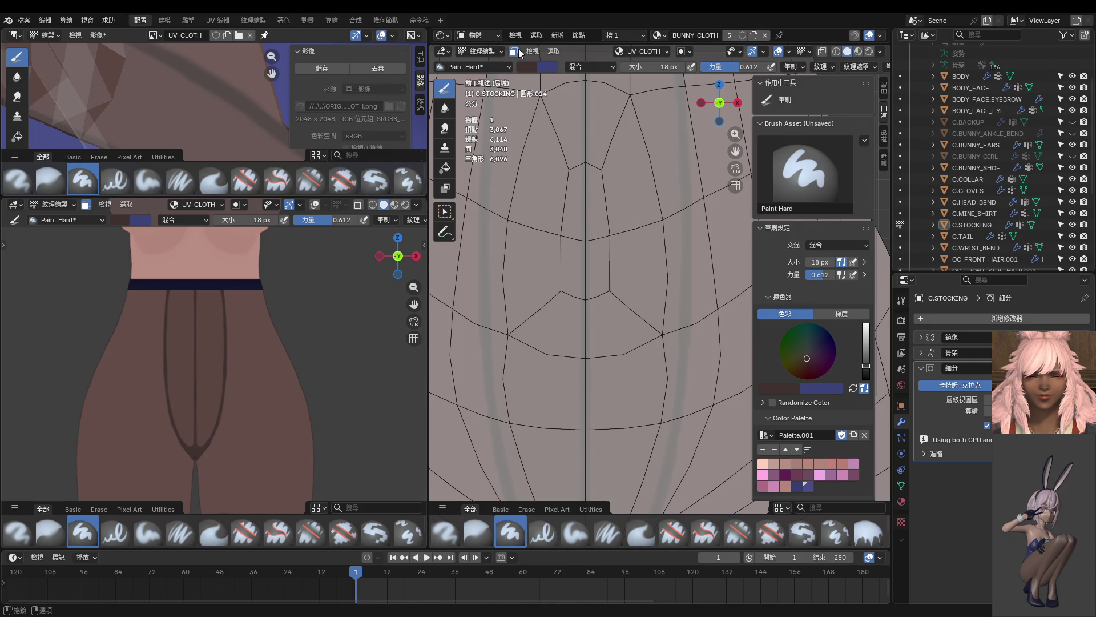
# Step: Undo the texture, pick the darker colour, and set a 30 px brush at about 0.16 strength
pyautogui.hotkey('ctrl', 'z')
pyautogui.moveTo(620, 252)
pyautogui.mouseDown(button='middle')
pyautogui.moveTo(610, 251)
pyautogui.moveTo(620, 268)
pyautogui.mouseUp(button='middle')
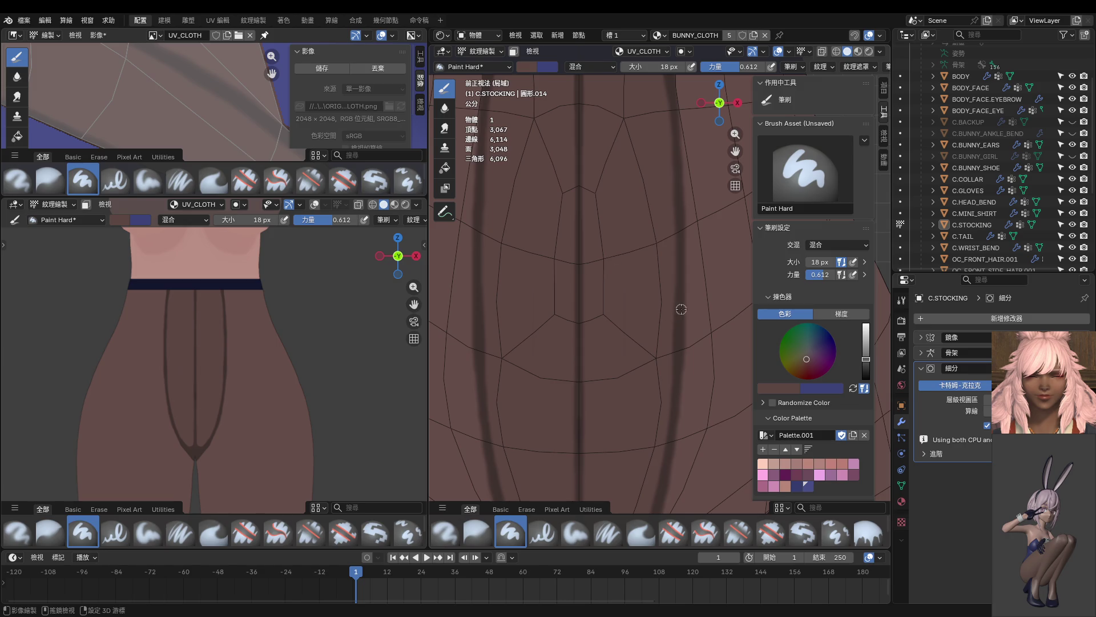
pyautogui.press('s')
pyautogui.hotkey('shift', 'f')
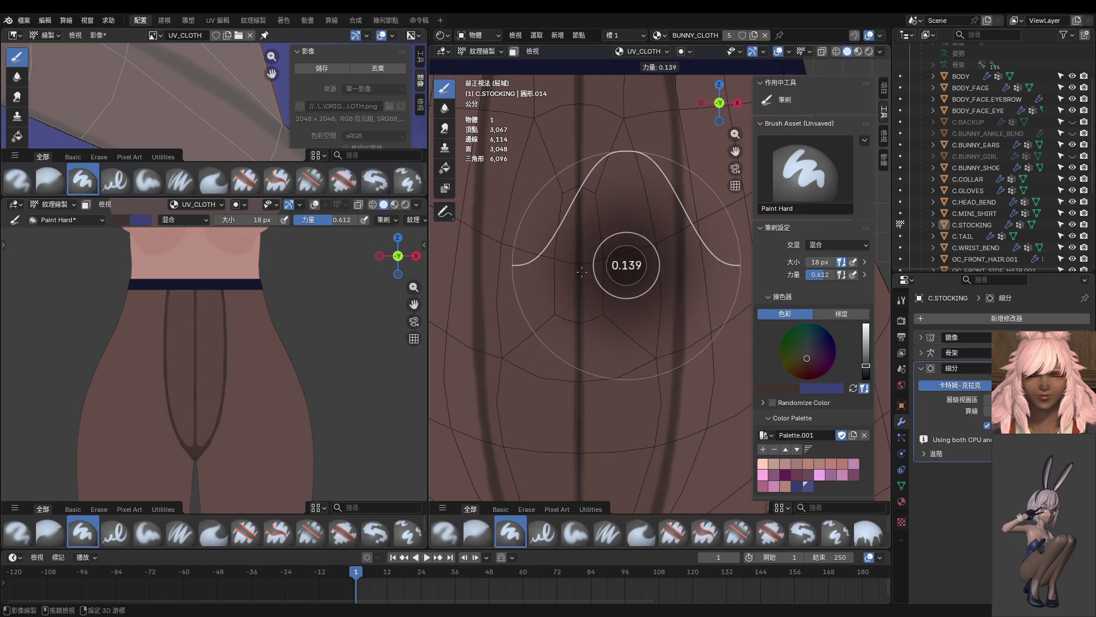
pyautogui.click(584, 228)
pyautogui.press('f')
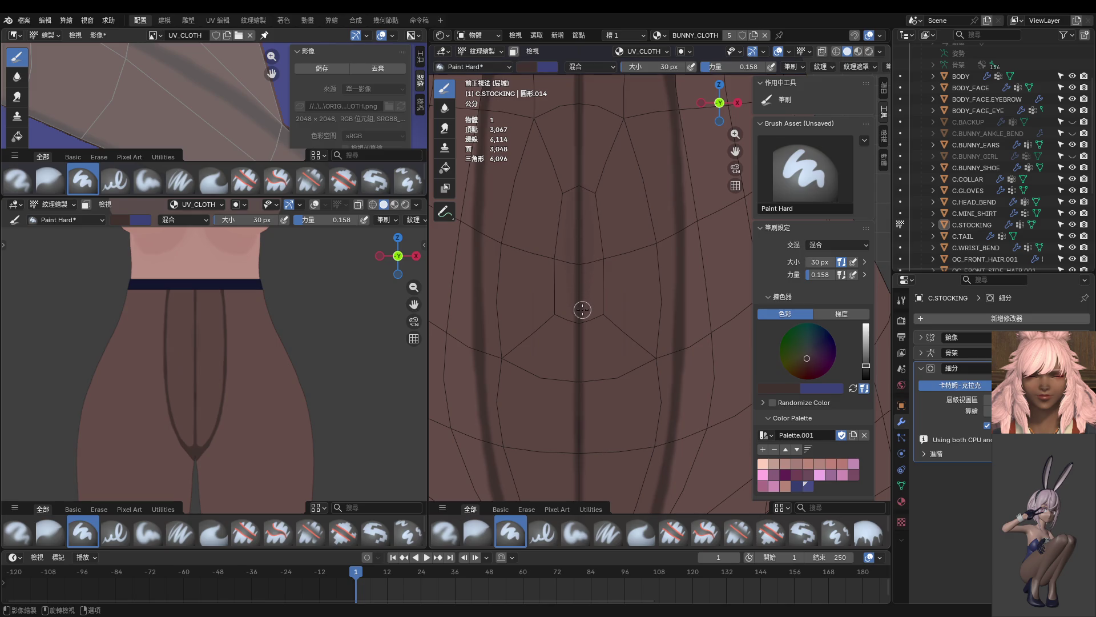
pyautogui.press('1')
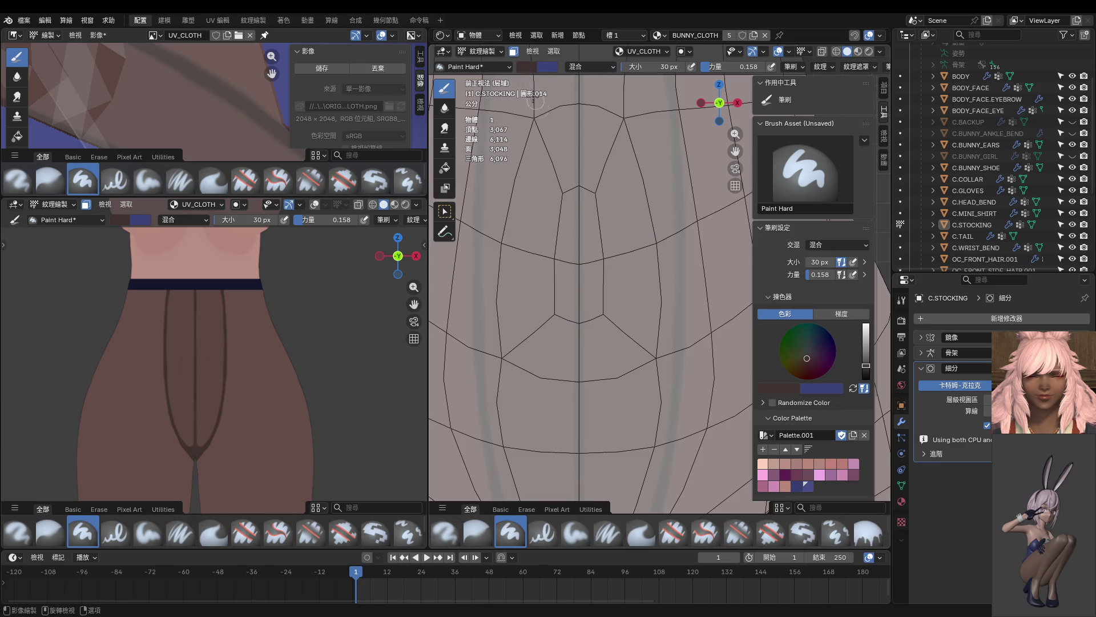
pyautogui.press('1')
pyautogui.scroll(2, 591, 189)
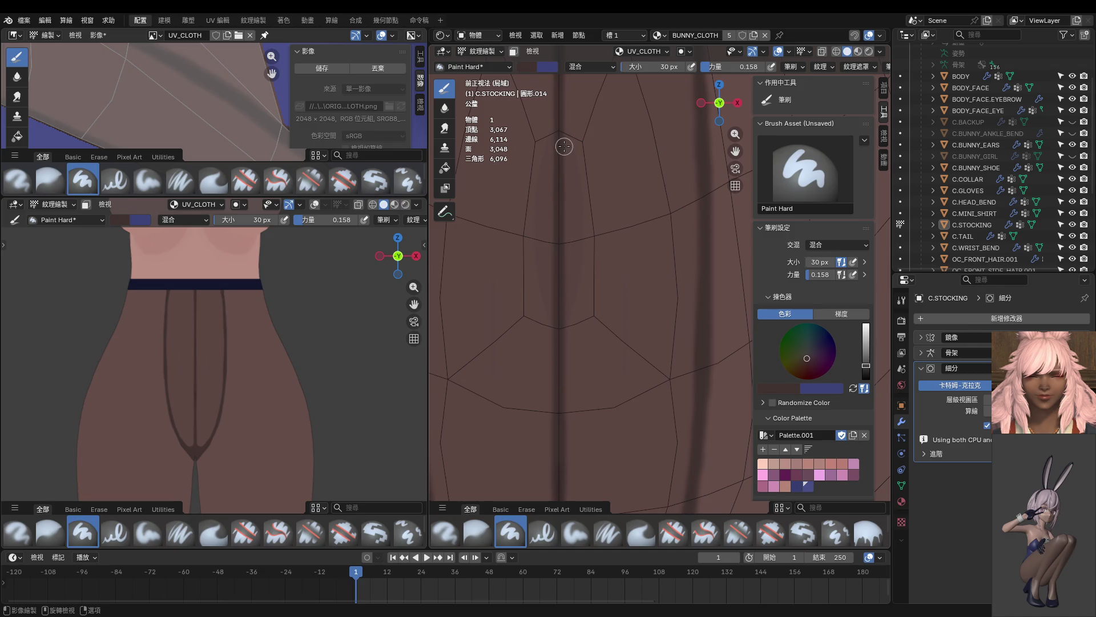
# Step: Stroke soft dark shading up and down the stocking's centre seam
pyautogui.moveTo(566, 147)
pyautogui.mouseDown()
pyautogui.moveTo(567, 179)
pyautogui.moveTo(568, 138)
pyautogui.moveTo(573, 303)
pyautogui.moveTo(565, 195)
pyautogui.mouseUp()
pyautogui.moveTo(571, 307)
pyautogui.mouseDown()
pyautogui.moveTo(568, 166)
pyautogui.moveTo(587, 196)
pyautogui.moveTo(571, 307)
pyautogui.moveTo(568, 164)
pyautogui.mouseUp()
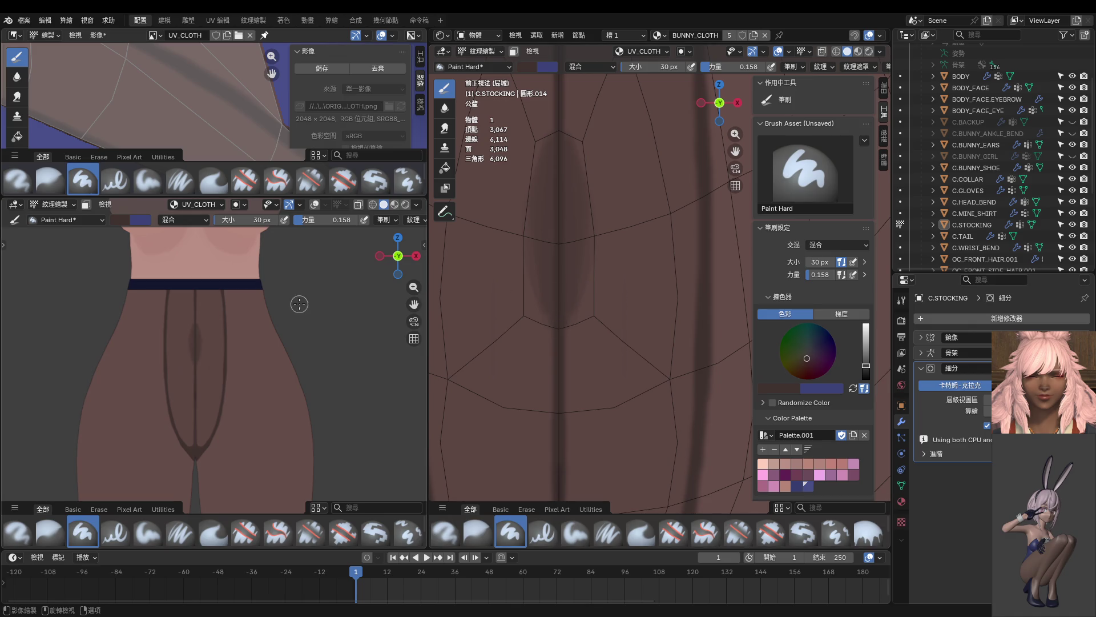
pyautogui.scroll(-2, 578, 245)
pyautogui.scroll(-2, 315, 355)
pyautogui.scroll(-2, 316, 354)
# Step: Zoom in and add faint shading beside the centre seam, checking it from the side view
pyautogui.moveTo(316, 355); pyautogui.dragTo(325, 351, button='middle')
pyautogui.press('ctrl')
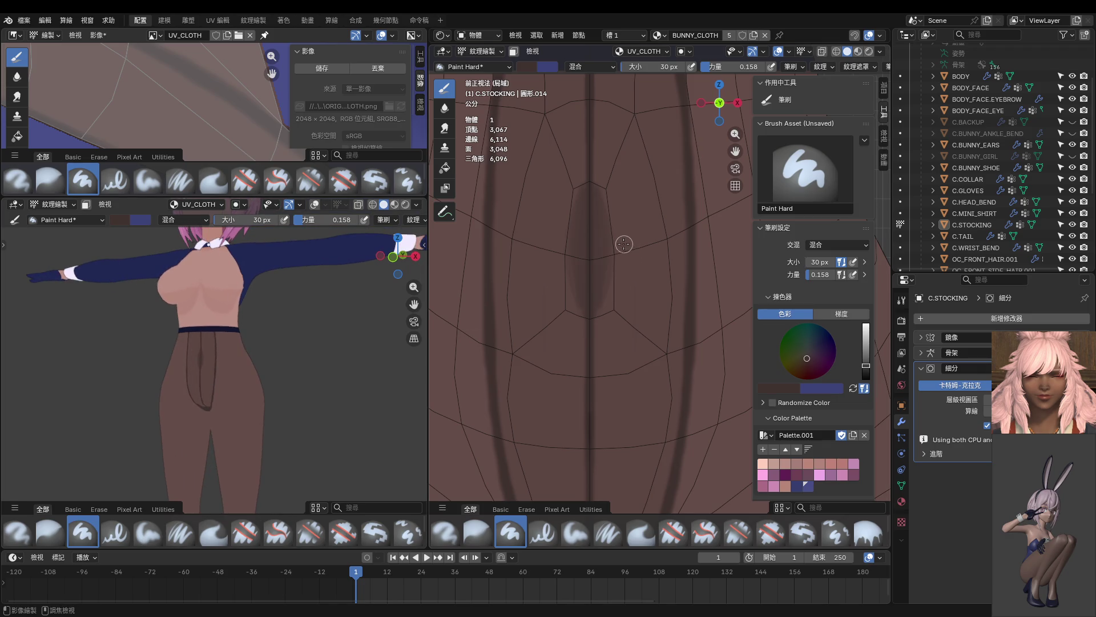
pyautogui.keyDown('ctrl'); pyautogui.moveTo(622, 244); pyautogui.dragTo(594, 220, button='middle'); pyautogui.keyUp('ctrl')
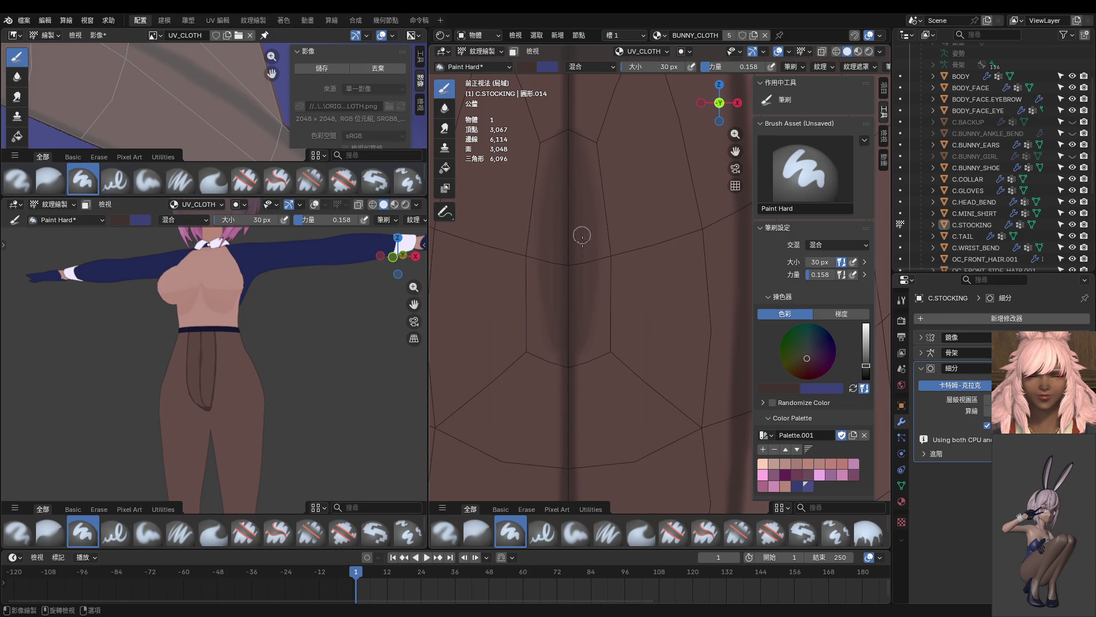
pyautogui.moveTo(581, 164)
pyautogui.mouseDown()
pyautogui.moveTo(577, 353)
pyautogui.moveTo(574, 162)
pyautogui.moveTo(587, 187)
pyautogui.moveTo(575, 159)
pyautogui.moveTo(585, 293)
pyautogui.mouseUp()
pyautogui.moveTo(342, 369); pyautogui.dragTo(354, 432, button='middle')
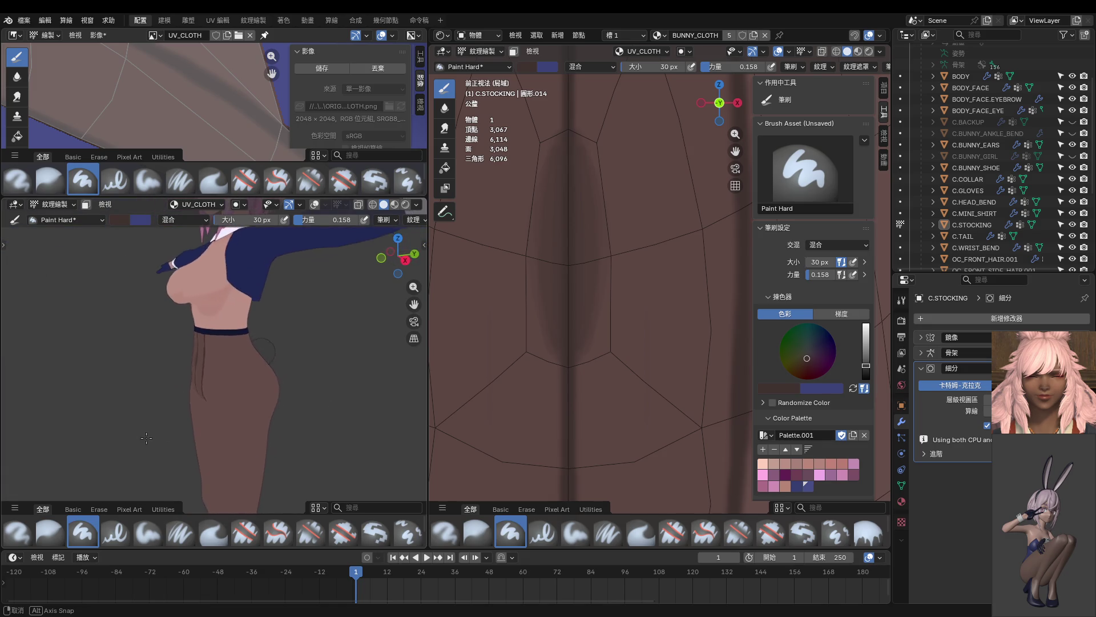
pyautogui.moveTo(355, 432); pyautogui.dragTo(496, 243, button='middle')
pyautogui.scroll(2, 519, 269)
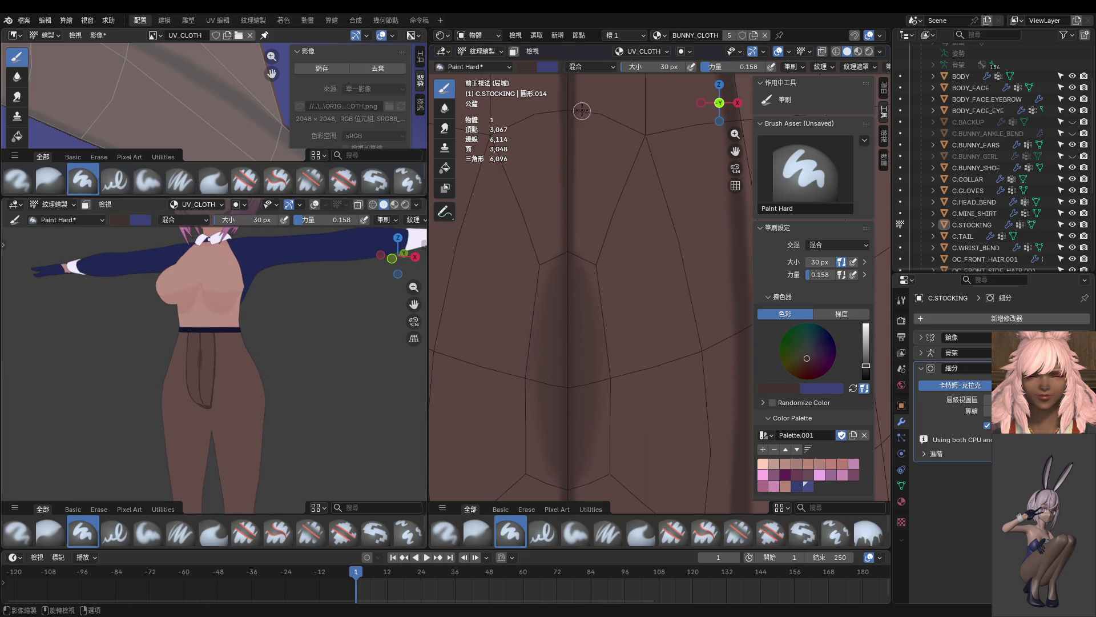
pyautogui.keyDown('shift'); pyautogui.scroll(3, 582, 269); pyautogui.keyUp('shift')
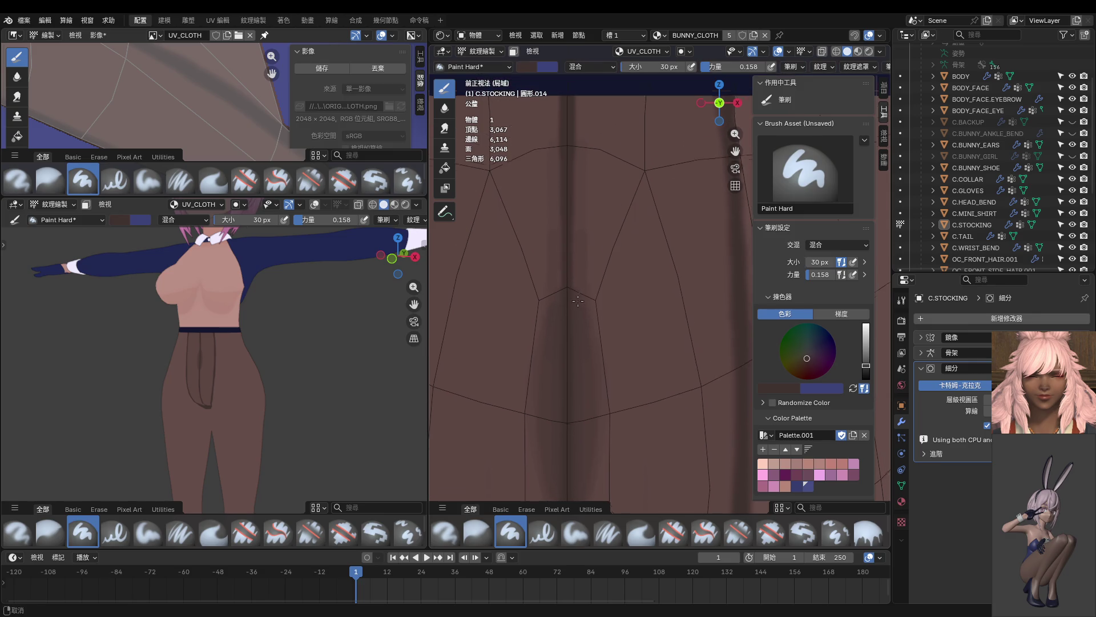
# Step: Build up dark paint along the centre seam, then soften it with the Blur brush
pyautogui.keyDown('shift'); pyautogui.moveTo(598, 325); pyautogui.dragTo(589, 170, button='middle'); pyautogui.keyUp('shift')
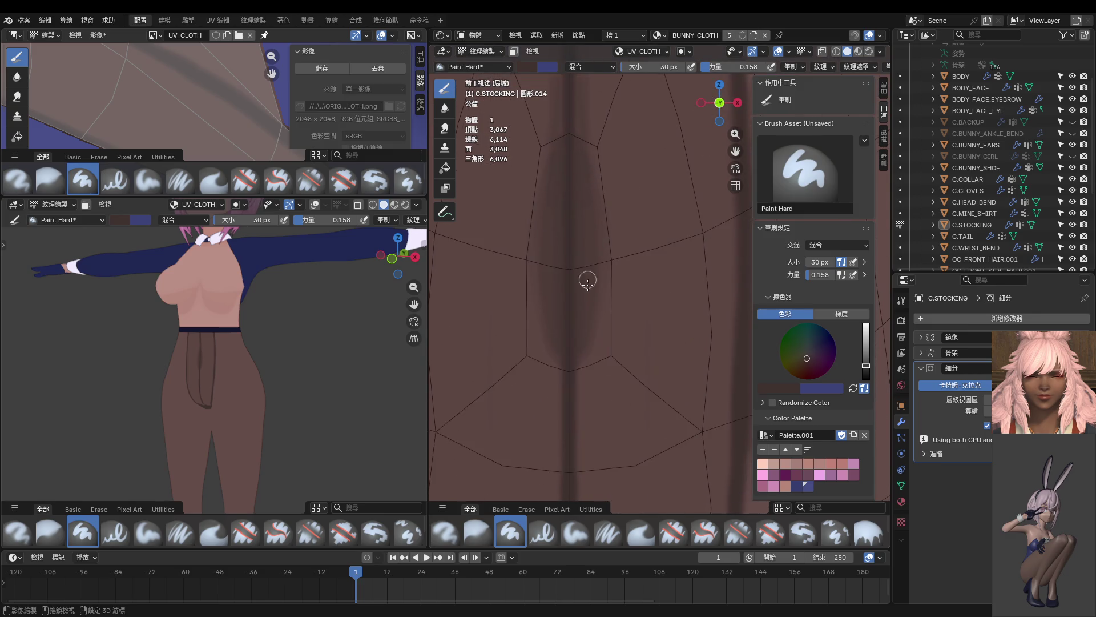
pyautogui.moveTo(587, 227); pyautogui.dragTo(574, 327)
pyautogui.scroll(-2, 574, 328)
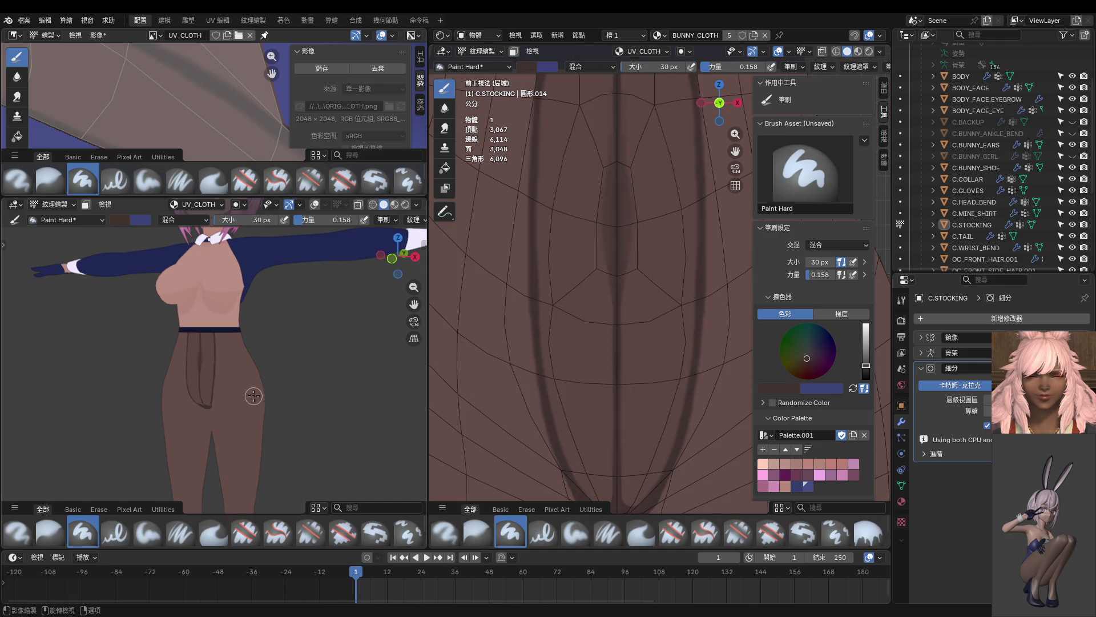
pyautogui.scroll(4, 257, 394)
pyautogui.click(444, 108)
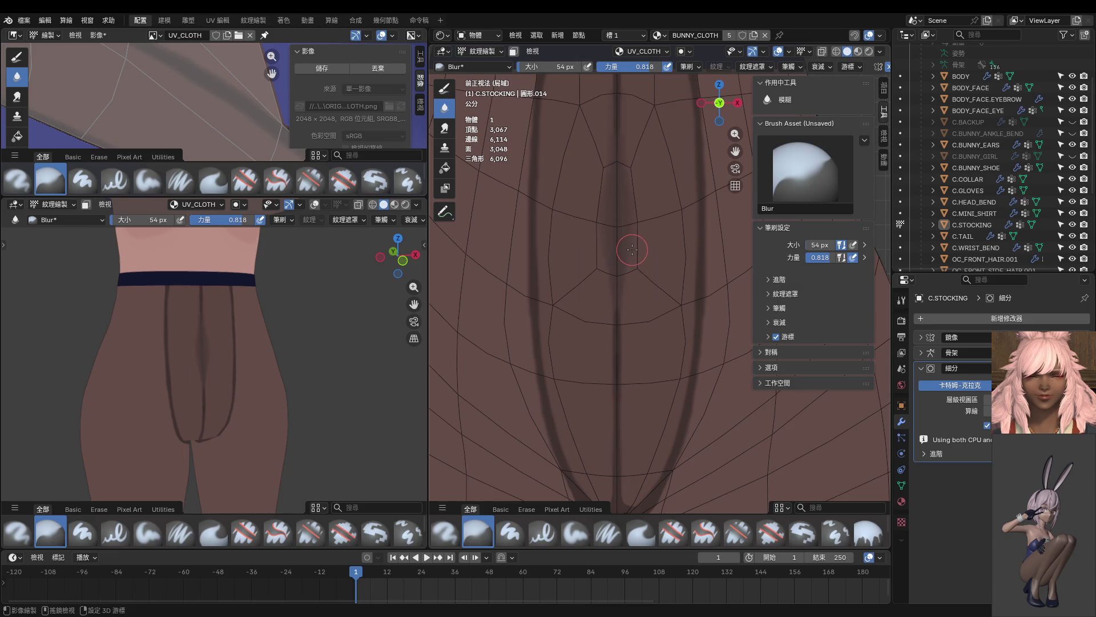
pyautogui.press('shift')
pyautogui.keyDown('shift'); pyautogui.moveTo(665, 237); pyautogui.dragTo(652, 301, button='middle'); pyautogui.keyUp('shift')
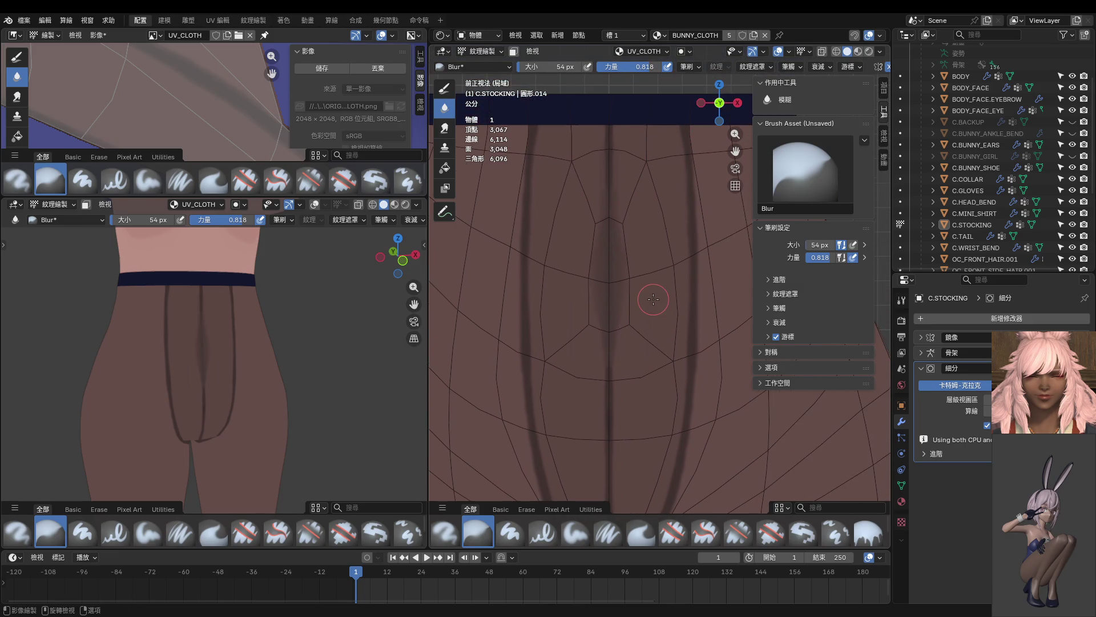
# Step: Return to the Paint Hard brush and its sampled colour
pyautogui.click(445, 86)
pyautogui.press('s')
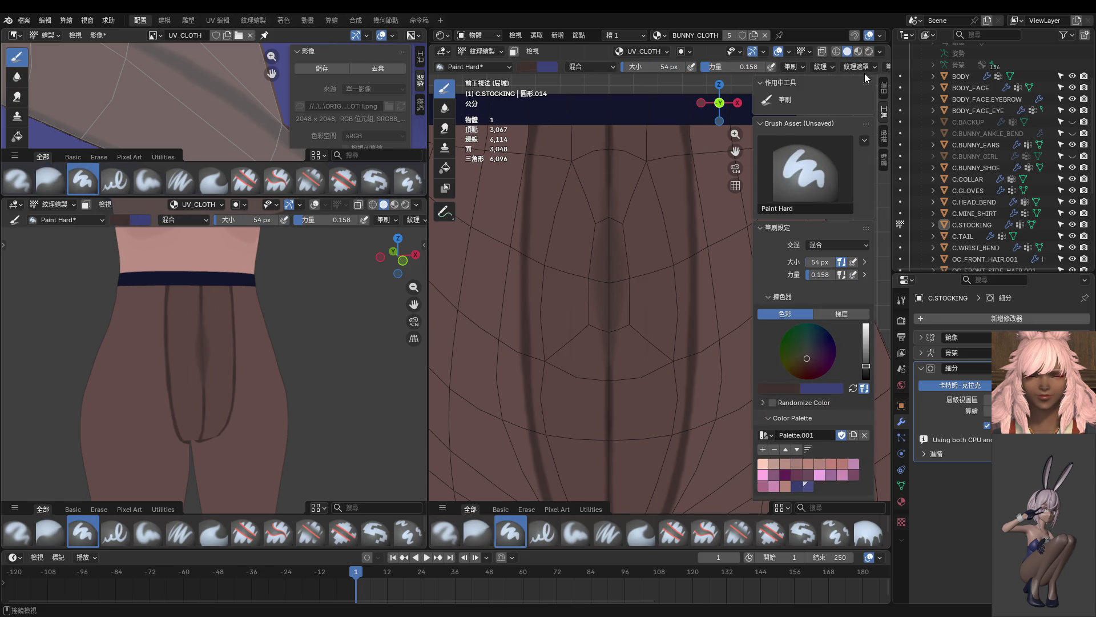
pyautogui.scroll(-3, 873, 65)
pyautogui.click(856, 68)
# Step: Set the hard brush's Stroke Method to Line and its size to 14 px
pyautogui.click(883, 89)
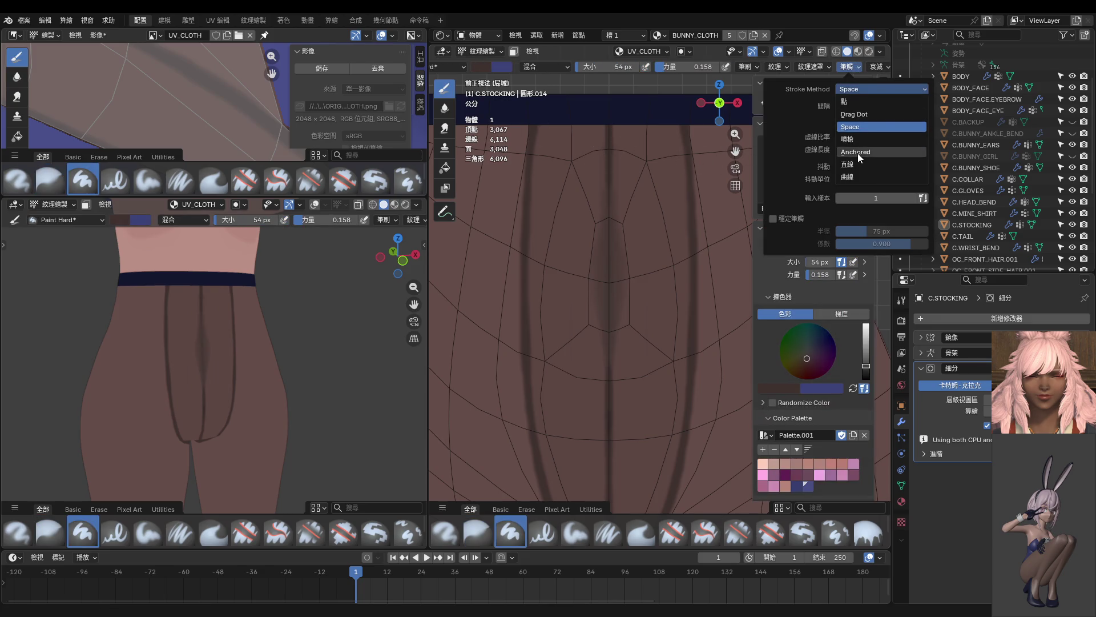
pyautogui.click(908, 164)
pyautogui.click(847, 68)
pyautogui.scroll(-3, 653, 282)
pyautogui.keyDown('shift'); pyautogui.moveTo(654, 282); pyautogui.dragTo(641, 167, button='middle'); pyautogui.keyUp('shift')
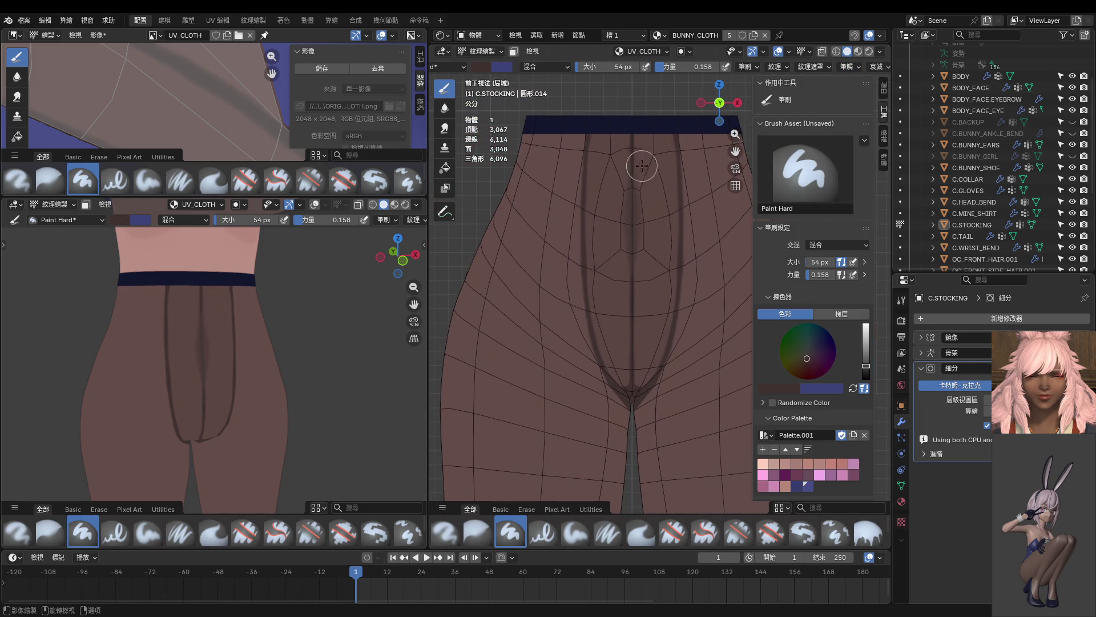
pyautogui.press('f')
pyautogui.click(629, 168)
# Step: Raise brush strength to 1.000 and preview a straight seam line down from the waistband
pyautogui.moveTo(632, 136); pyautogui.dragTo(633, 477)
pyautogui.hotkey('shift', 'f')
pyautogui.click(696, 240)
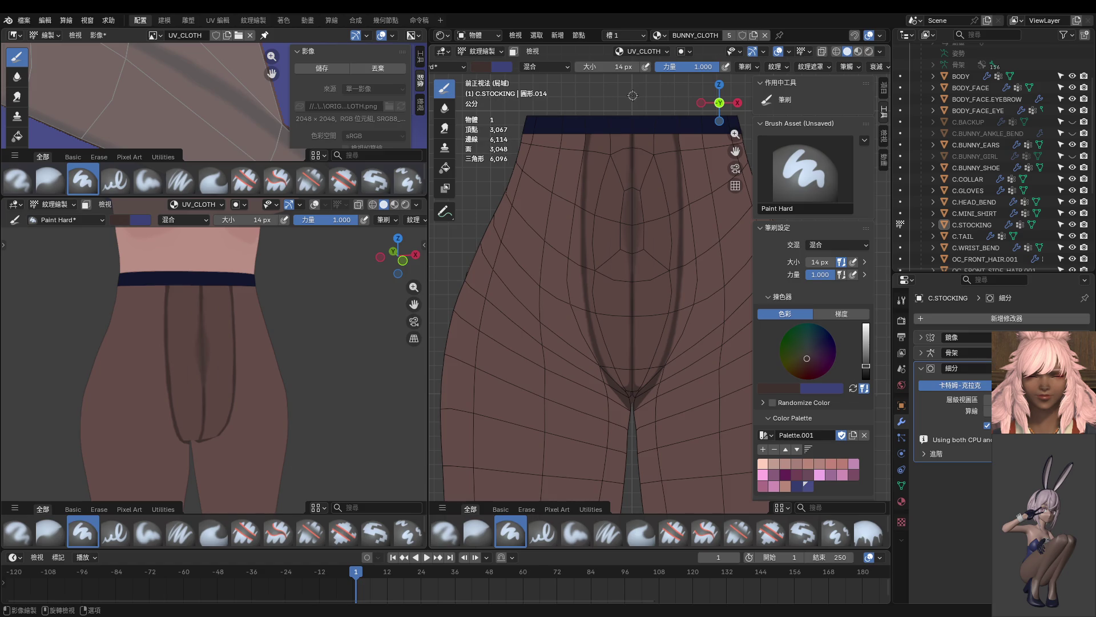
pyautogui.moveTo(632, 96); pyautogui.dragTo(632, 501)
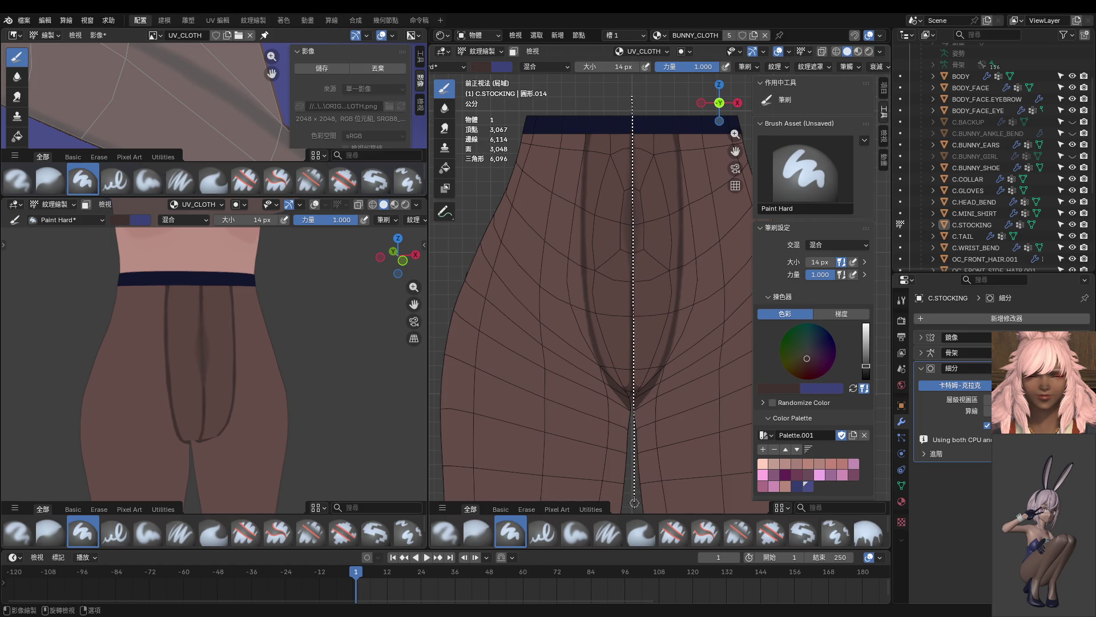
# Step: Paint straight dark vertical seam lines down the stocking front from the waistband
pyautogui.moveTo(632, 500); pyautogui.dragTo(633, 501)
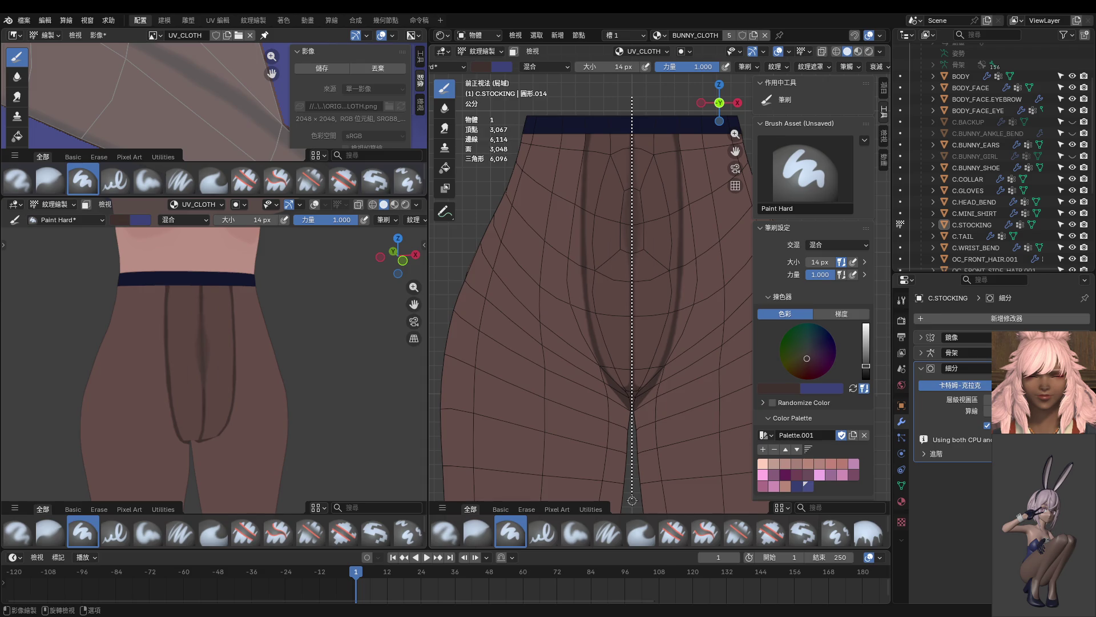
pyautogui.moveTo(393, 354); pyautogui.dragTo(303, 393, button='middle')
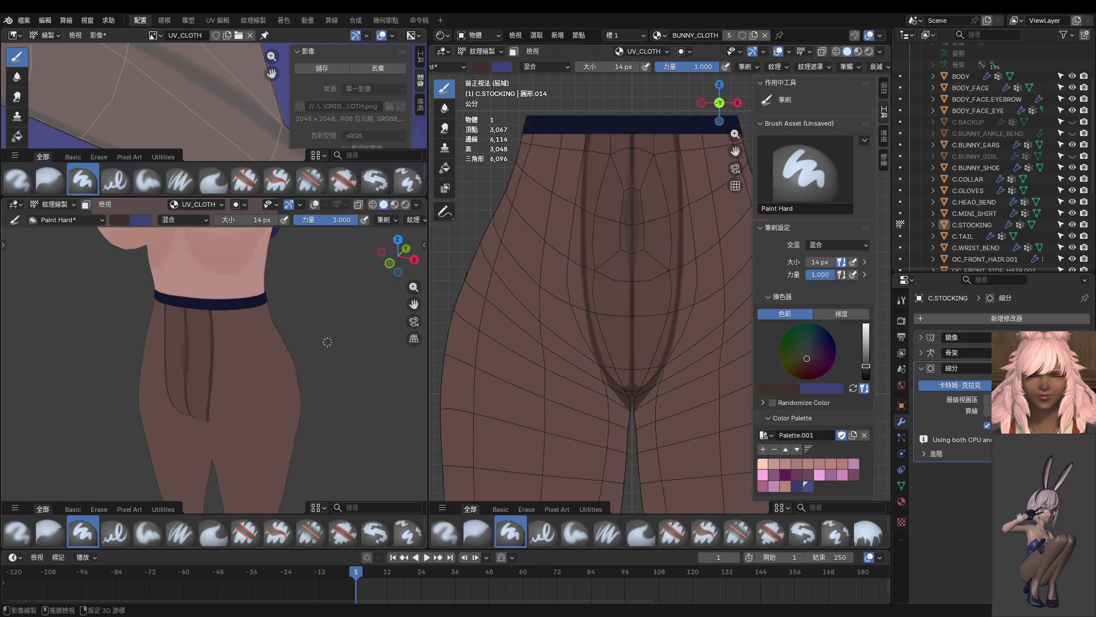
pyautogui.moveTo(633, 145); pyautogui.dragTo(632, 471)
pyautogui.moveTo(639, 320); pyautogui.dragTo(639, 313, button='middle')
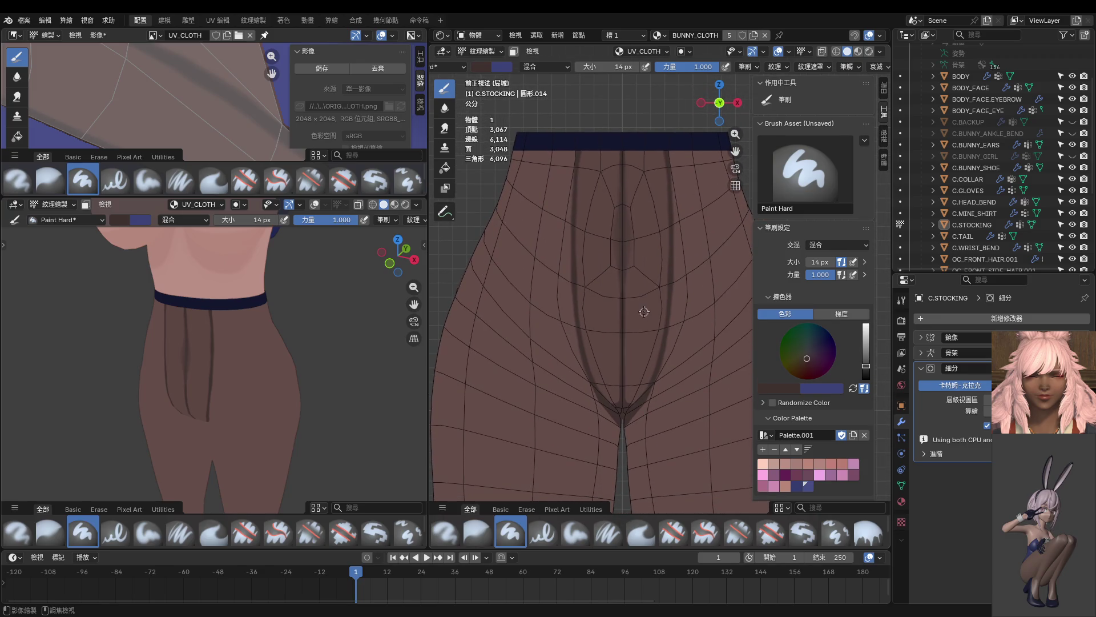
# Step: Drop the brush to 12 px and draw the thin straight centre seam line from the waistband
pyautogui.press('f')
pyautogui.click(622, 158)
pyautogui.moveTo(623, 157); pyautogui.dragTo(622, 482)
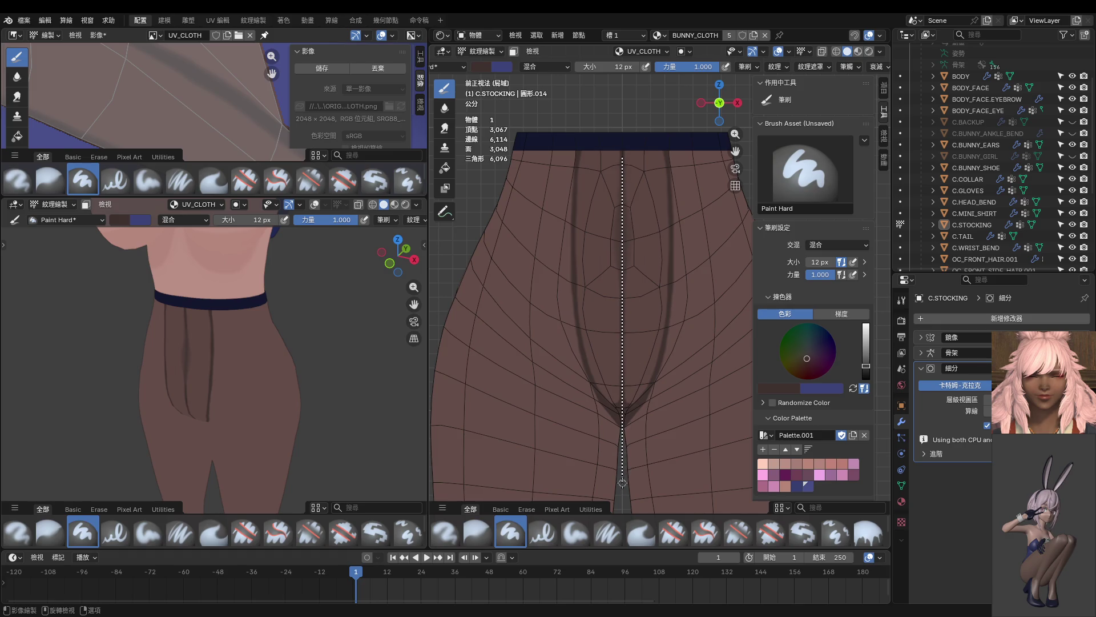
pyautogui.moveTo(623, 482); pyautogui.dragTo(623, 483)
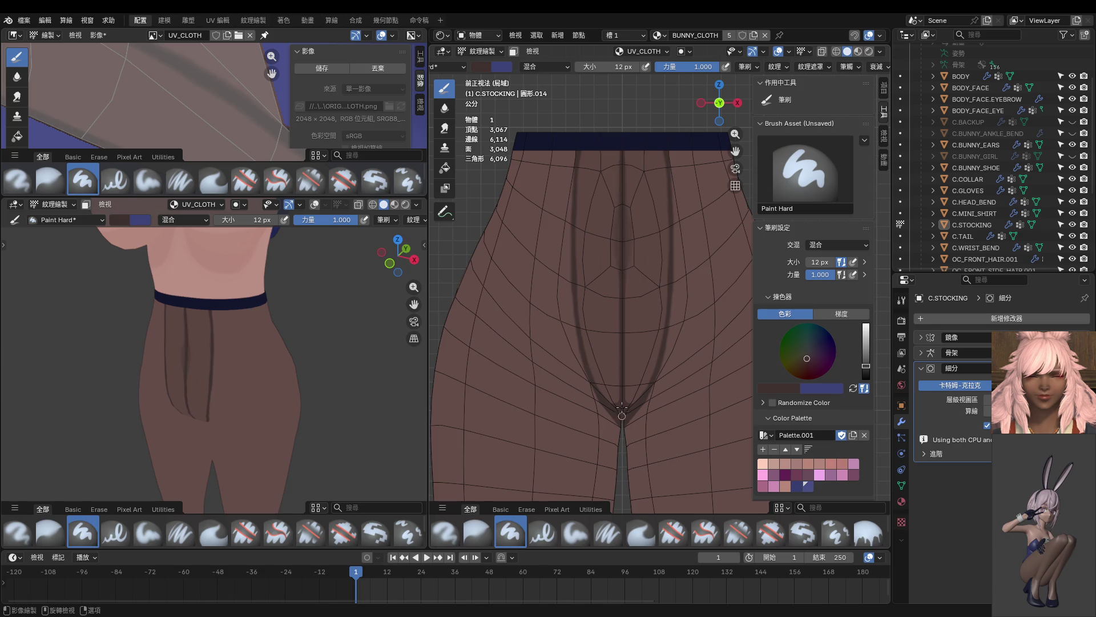
pyautogui.scroll(-2, 622, 428)
pyautogui.scroll(-2, 622, 428)
pyautogui.scroll(-3, 309, 396)
# Step: Snap the left view to front, pan the right view, and check the stroke settings
pyautogui.moveTo(308, 396)
pyautogui.mouseDown(button='middle')
pyautogui.moveTo(283, 343)
pyautogui.moveTo(297, 417)
pyautogui.moveTo(586, 431)
pyautogui.mouseUp(button='middle')
pyautogui.press('KP_1')
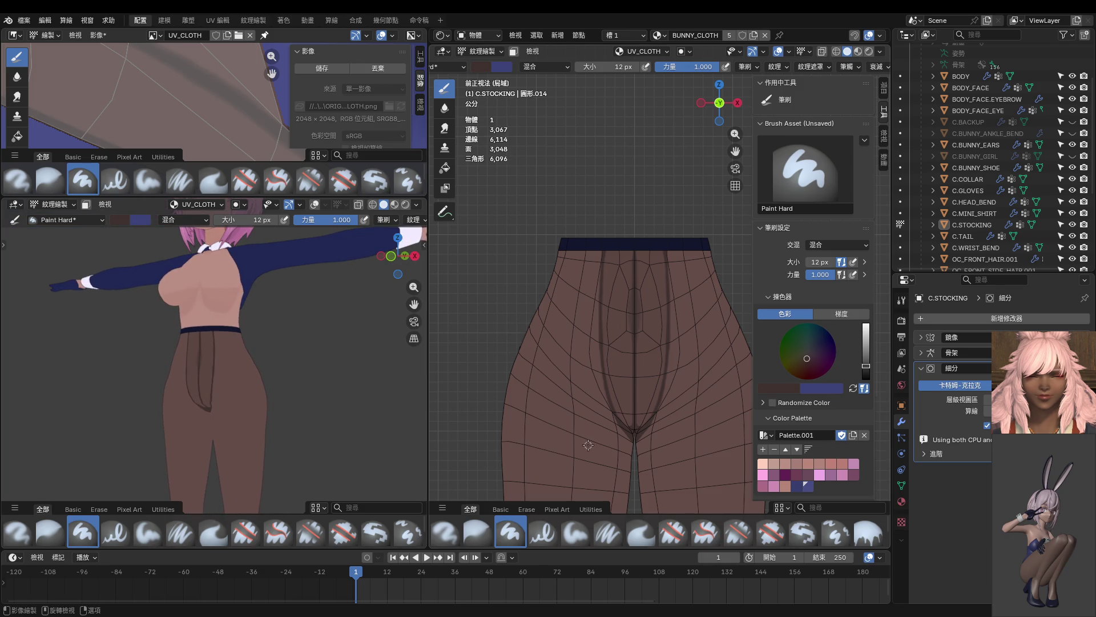
pyautogui.press('shift')
pyautogui.keyDown('shift'); pyautogui.moveTo(684, 311); pyautogui.dragTo(662, 271, button='middle'); pyautogui.keyUp('shift')
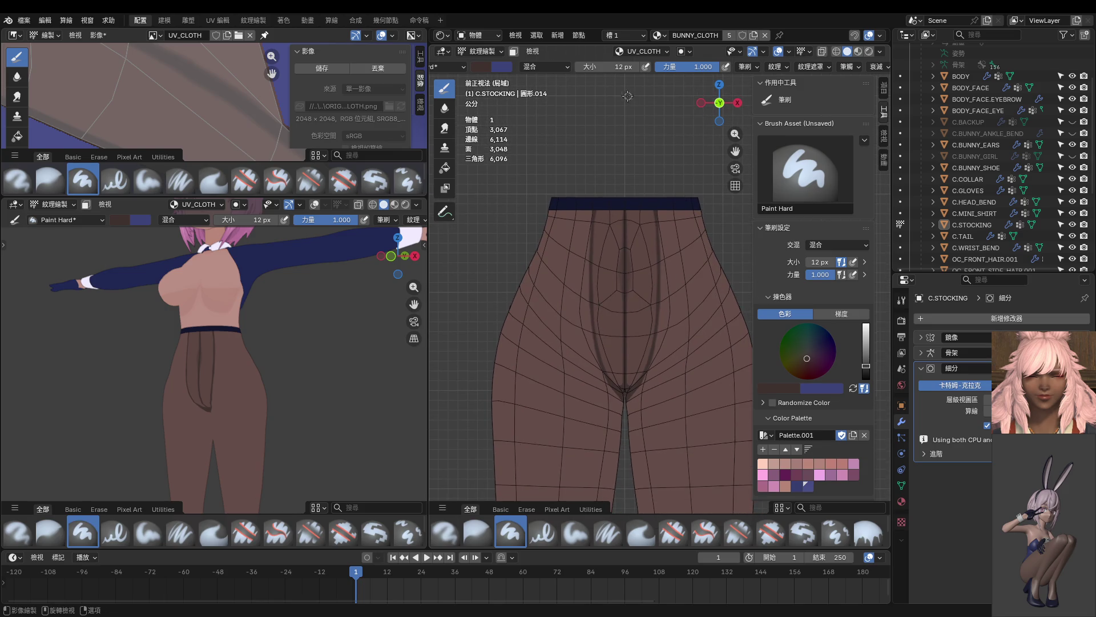
pyautogui.click(856, 67)
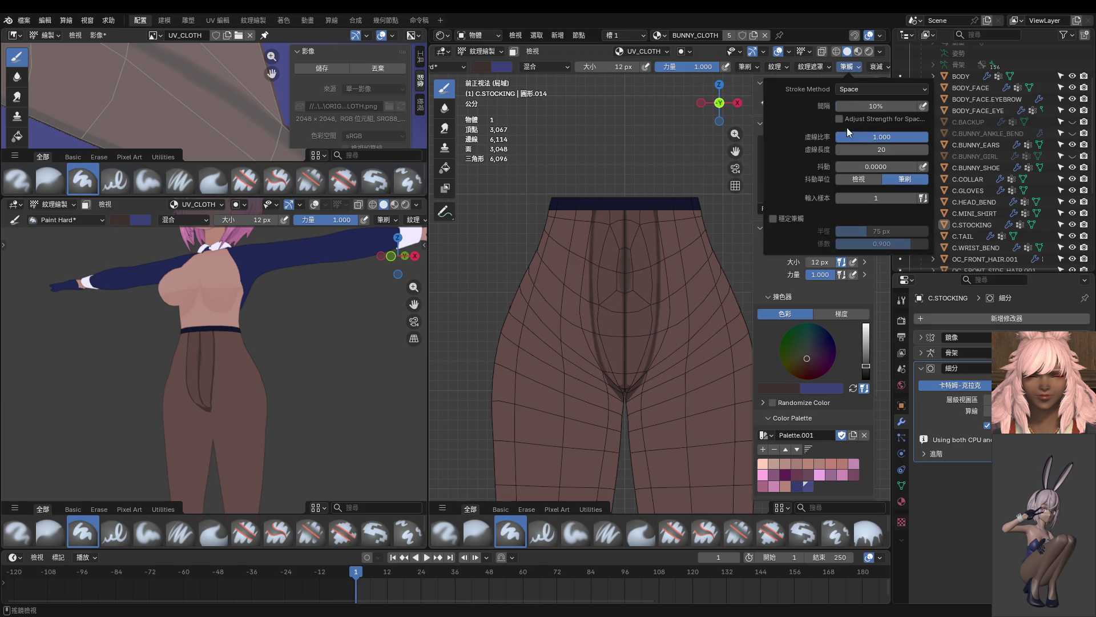
pyautogui.scroll(-3, 647, 162)
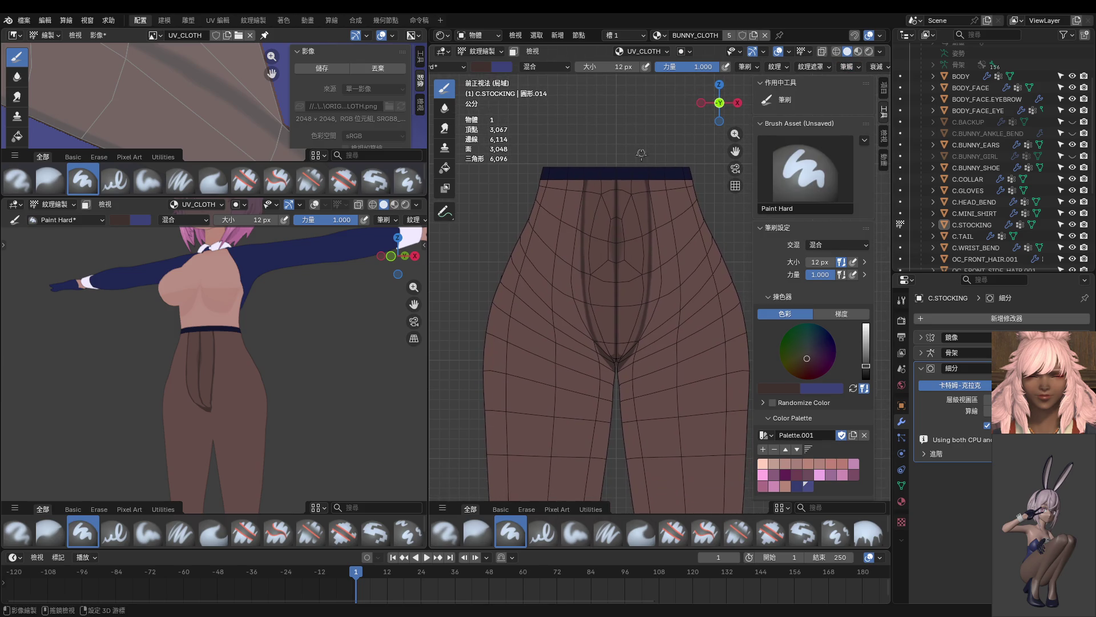
# Step: Sample a stocking colour into the palette and paint a dark seam along the front curve
pyautogui.click(652, 181)
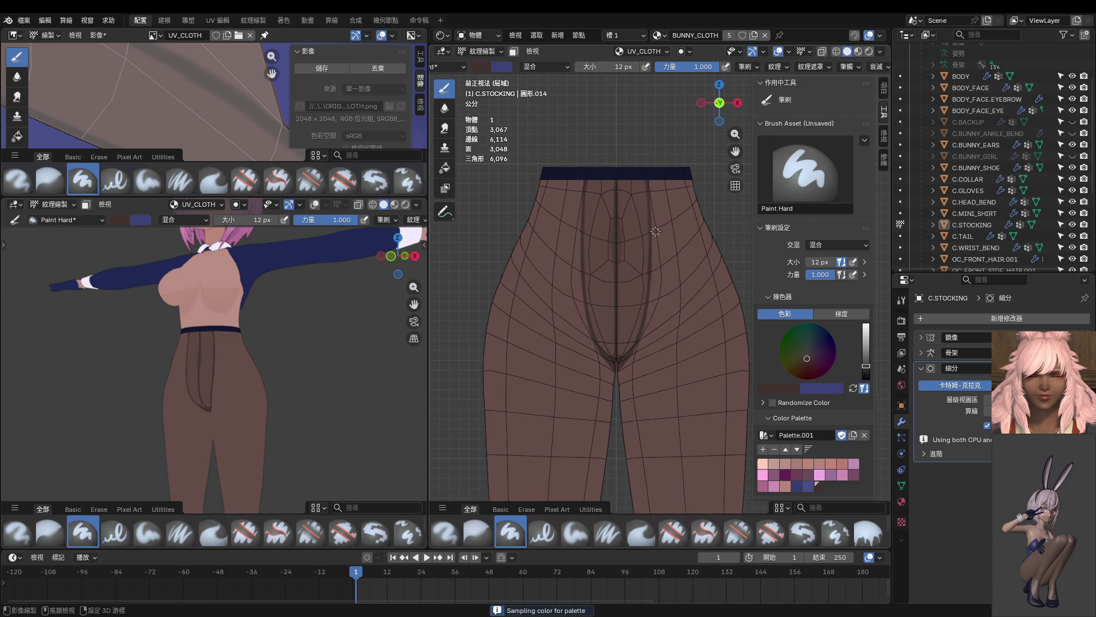
pyautogui.keyDown('shift'); pyautogui.scroll(-3, 655, 232); pyautogui.keyUp('shift')
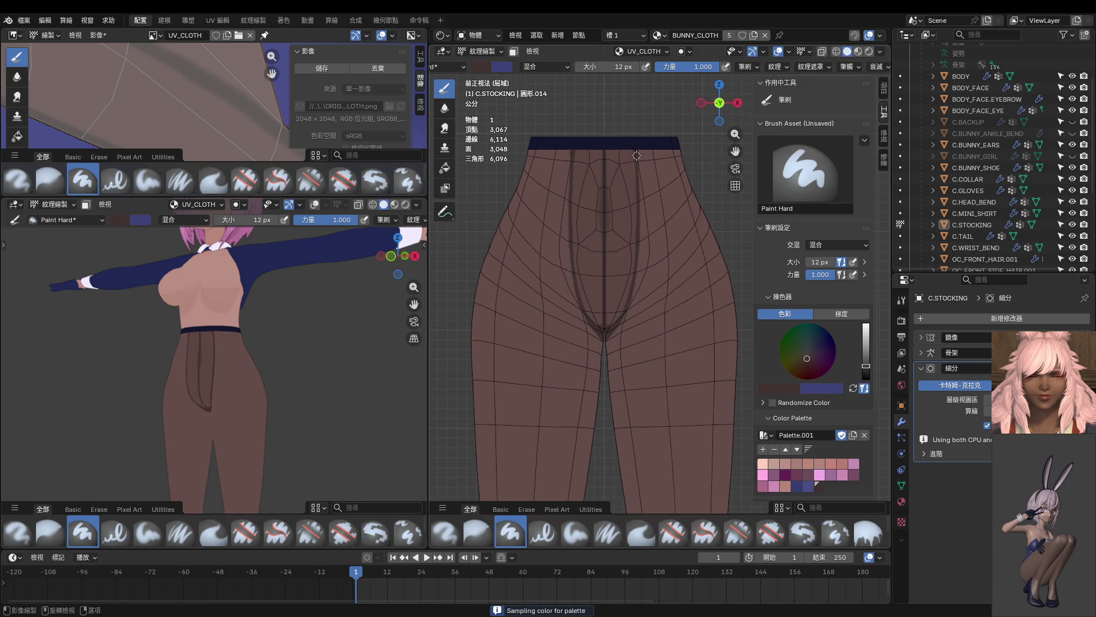
pyautogui.moveTo(638, 193); pyautogui.dragTo(639, 291)
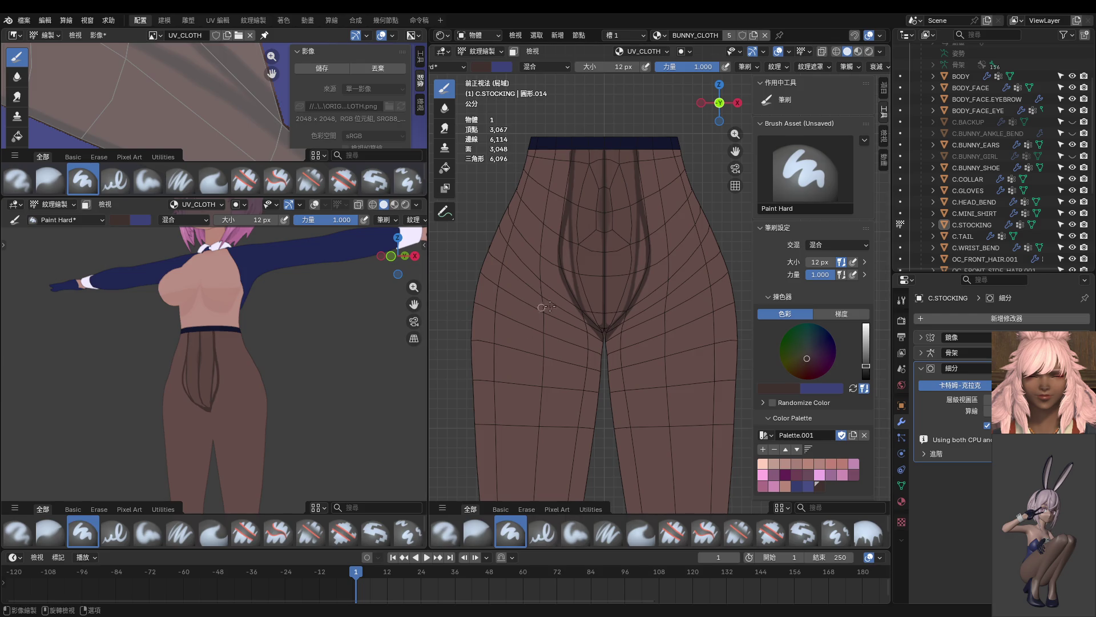
pyautogui.scroll(4, 616, 177)
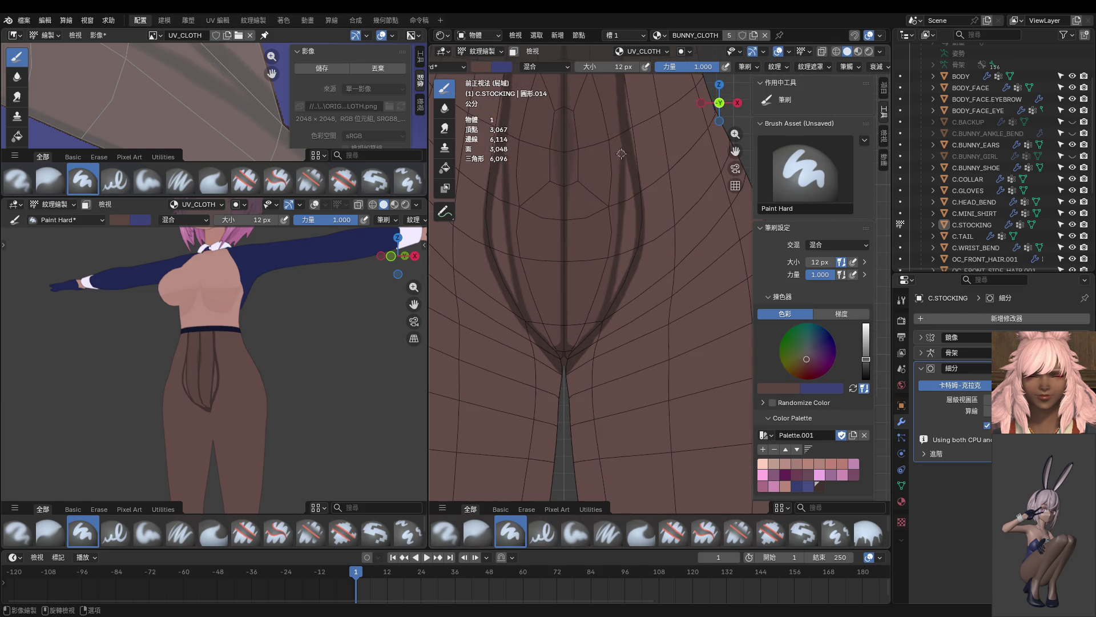
pyautogui.moveTo(616, 269); pyautogui.dragTo(608, 300)
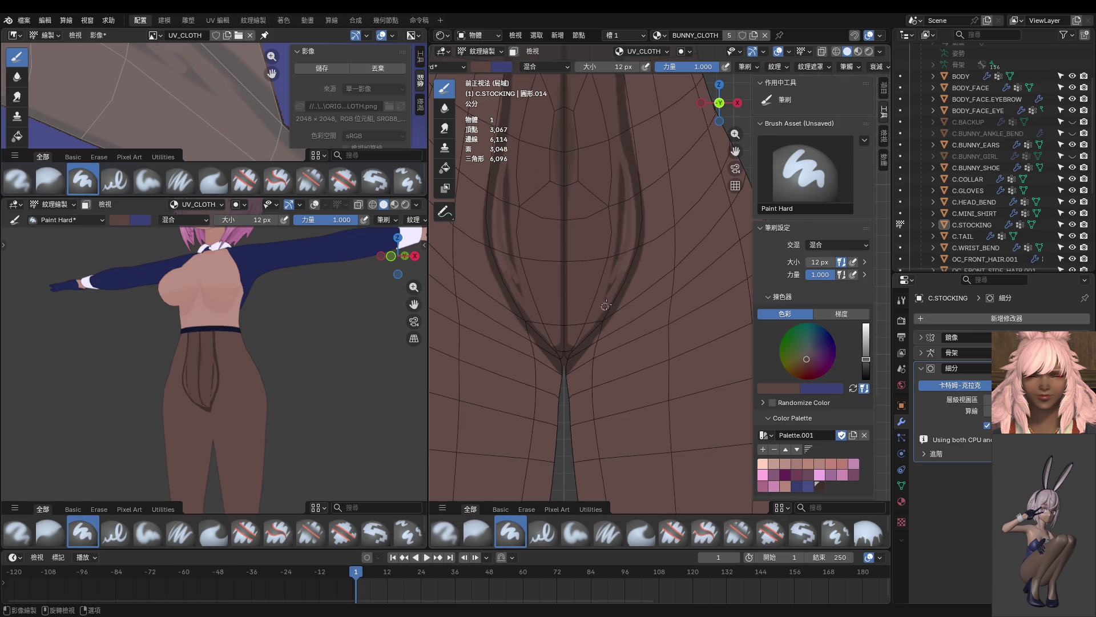
# Step: Darken and even out the mirrored curved seam lines, then view the front straight on
pyautogui.moveTo(608, 280); pyautogui.dragTo(622, 163)
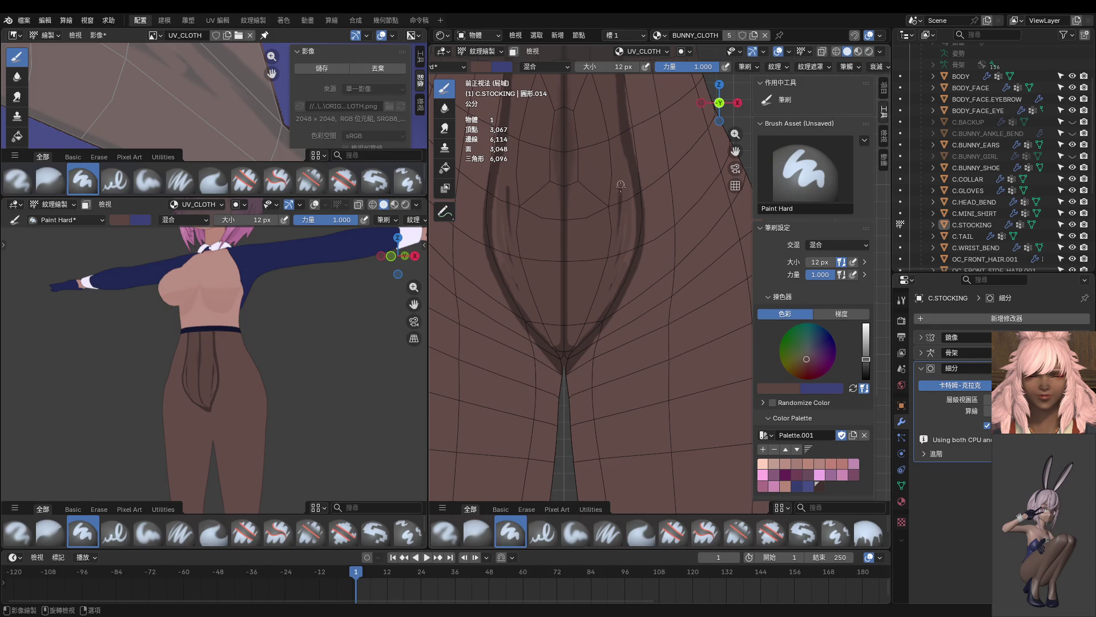
pyautogui.moveTo(631, 207); pyautogui.dragTo(630, 175)
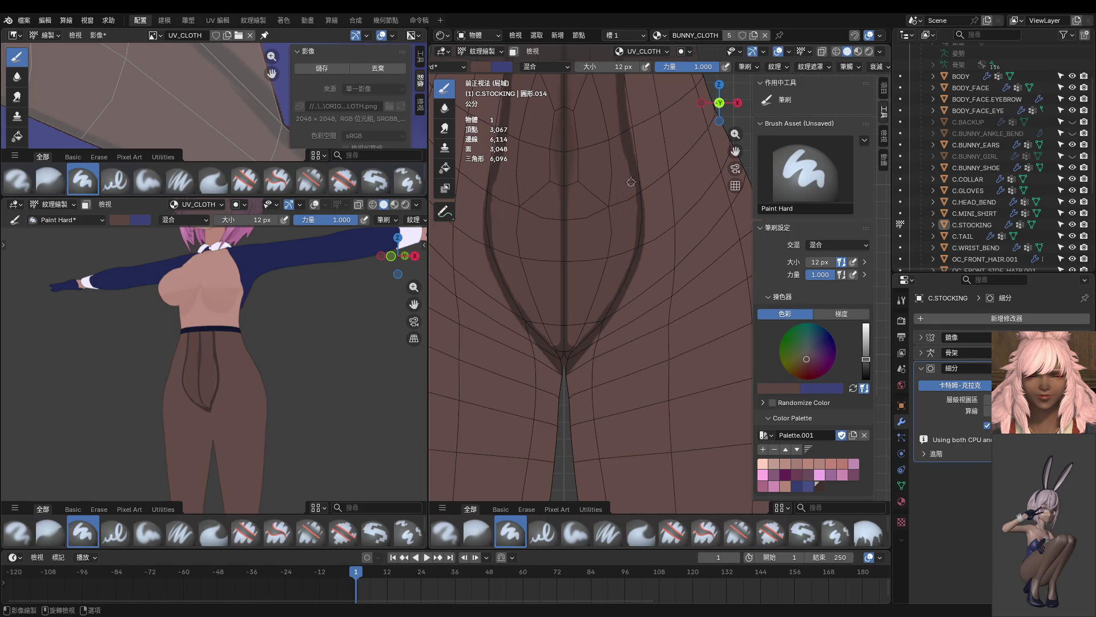
pyautogui.moveTo(636, 187); pyautogui.dragTo(627, 185)
pyautogui.press('KP_1')
pyautogui.scroll(1, 246, 361)
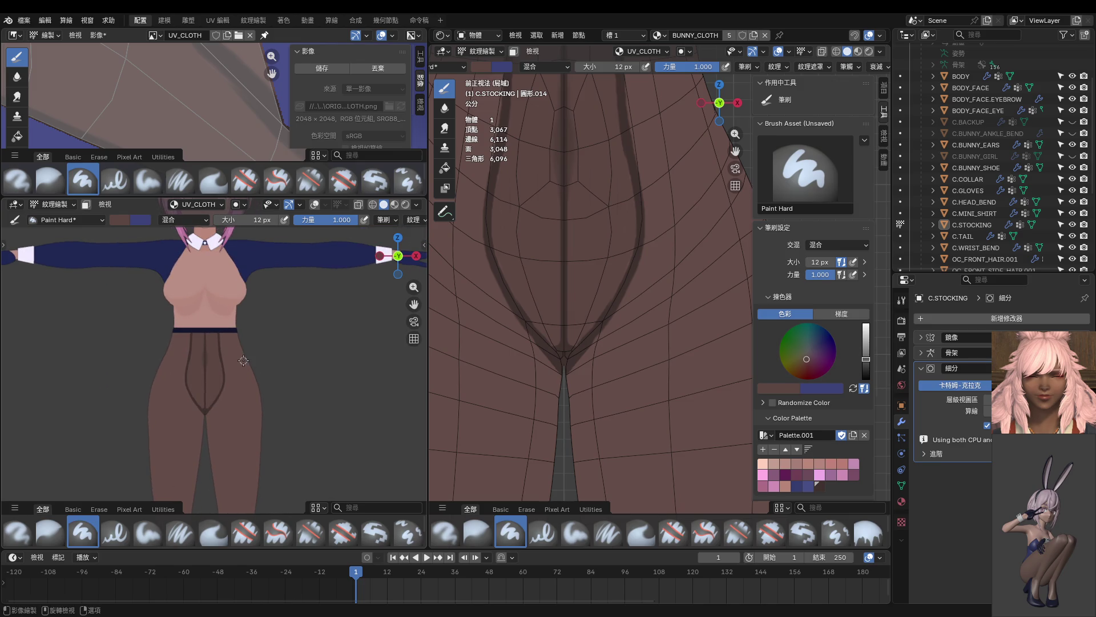
pyautogui.scroll(1, 610, 339)
pyautogui.scroll(2, 610, 339)
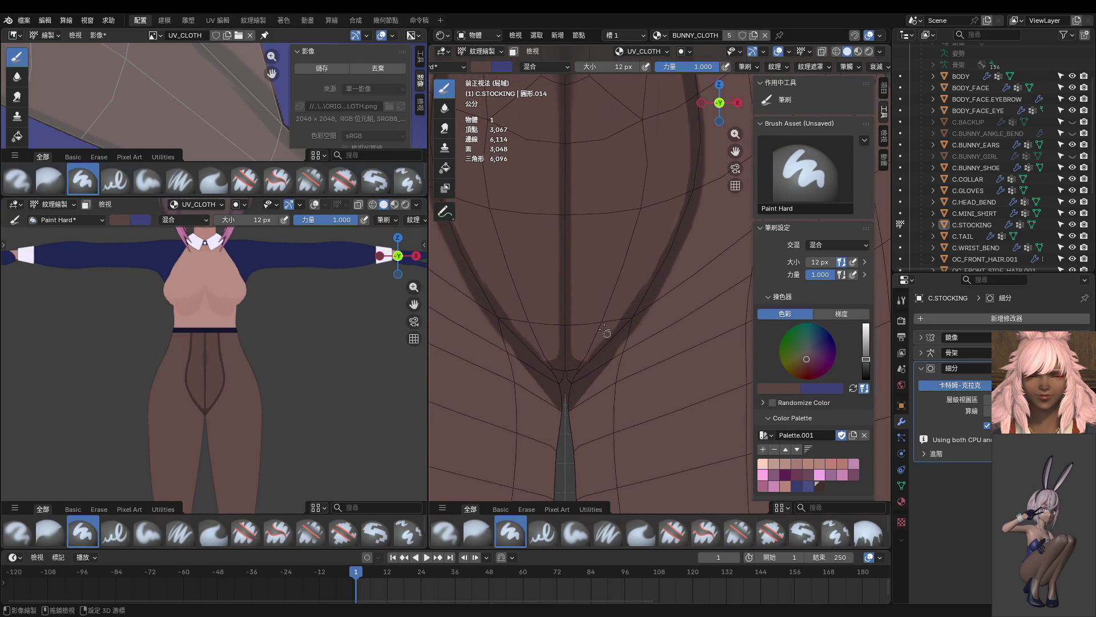
# Step: Frame the stocking in front view, sample a darker brown and paint dark curves at the crotch
pyautogui.press('KP_Decimal')
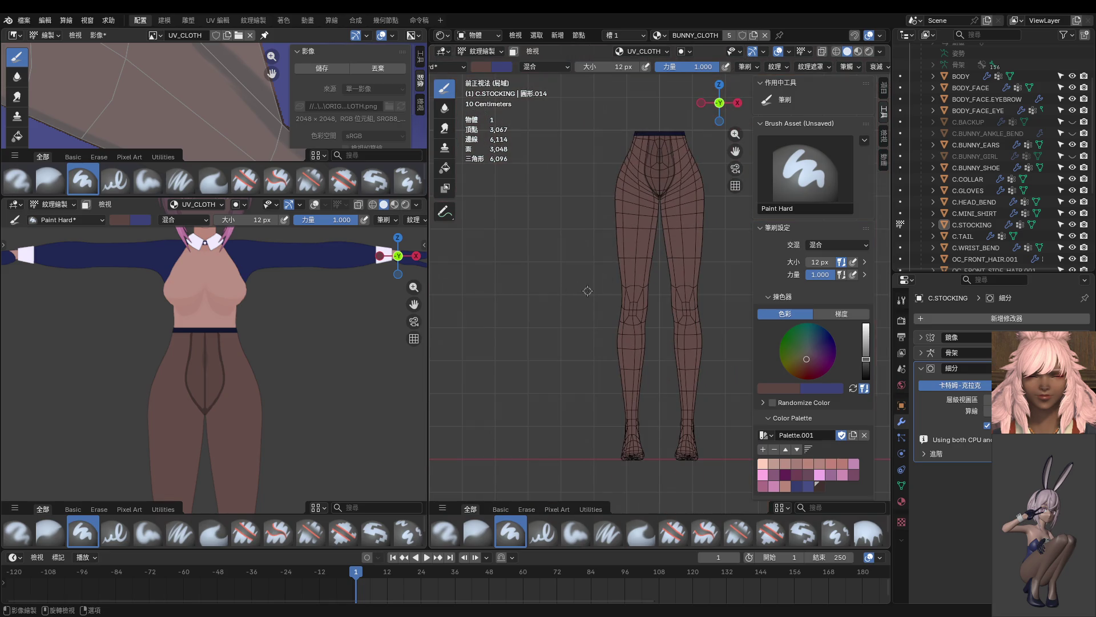
pyautogui.moveTo(588, 292); pyautogui.dragTo(588, 291, button='middle')
pyautogui.press('KP_1')
pyautogui.scroll(1, 588, 291)
pyautogui.scroll(1, 600, 300)
pyautogui.scroll(3, 620, 313)
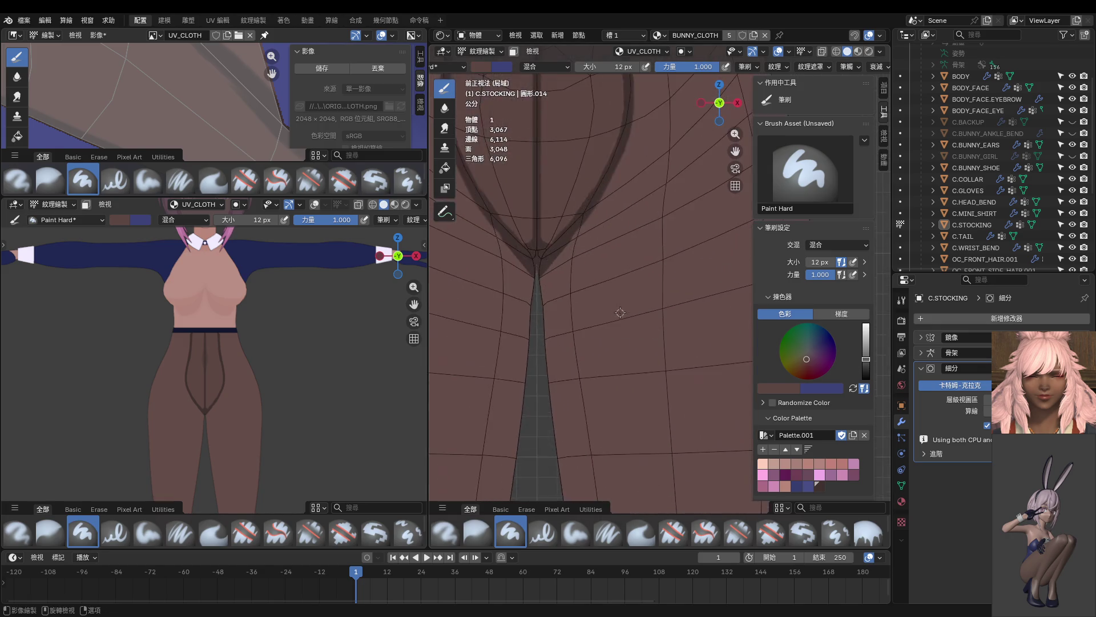
pyautogui.scroll(3, 620, 313)
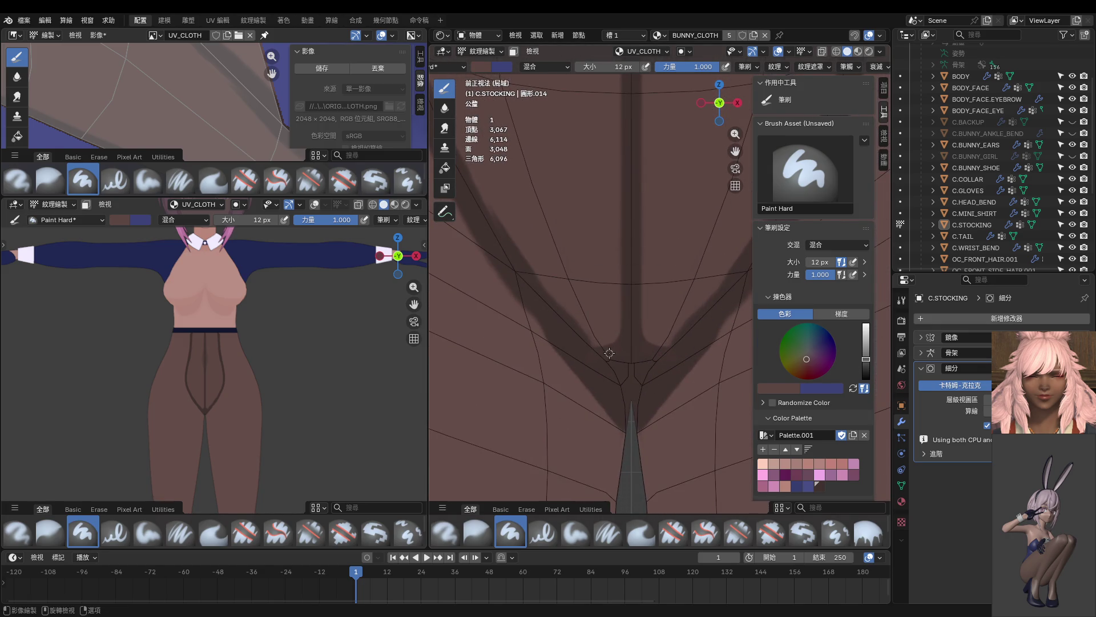
pyautogui.press('s')
pyautogui.moveTo(622, 264); pyautogui.dragTo(592, 341)
pyautogui.moveTo(516, 254)
pyautogui.mouseDown()
pyautogui.moveTo(616, 320)
pyautogui.moveTo(584, 329)
pyautogui.mouseUp()
pyautogui.moveTo(612, 294); pyautogui.dragTo(590, 312)
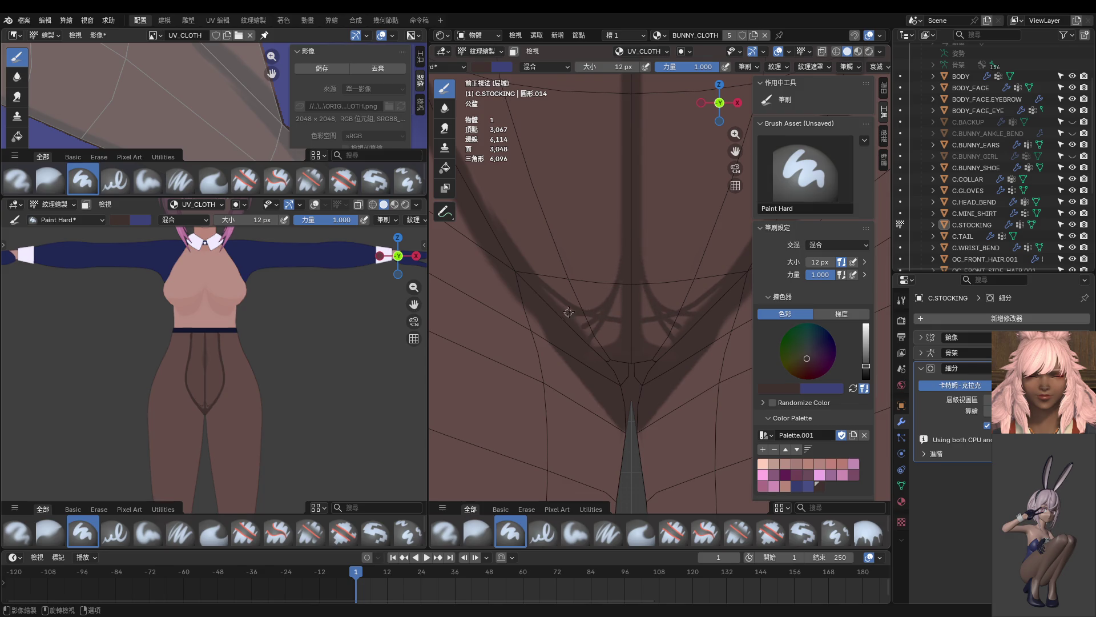
# Step: Enlarge the brush to 22 px and fill the dark V area between the seam lines
pyautogui.press('f')
pyautogui.click(570, 316)
pyautogui.moveTo(614, 299)
pyautogui.mouseDown()
pyautogui.moveTo(594, 345)
pyautogui.moveTo(622, 335)
pyautogui.moveTo(613, 317)
pyautogui.mouseUp()
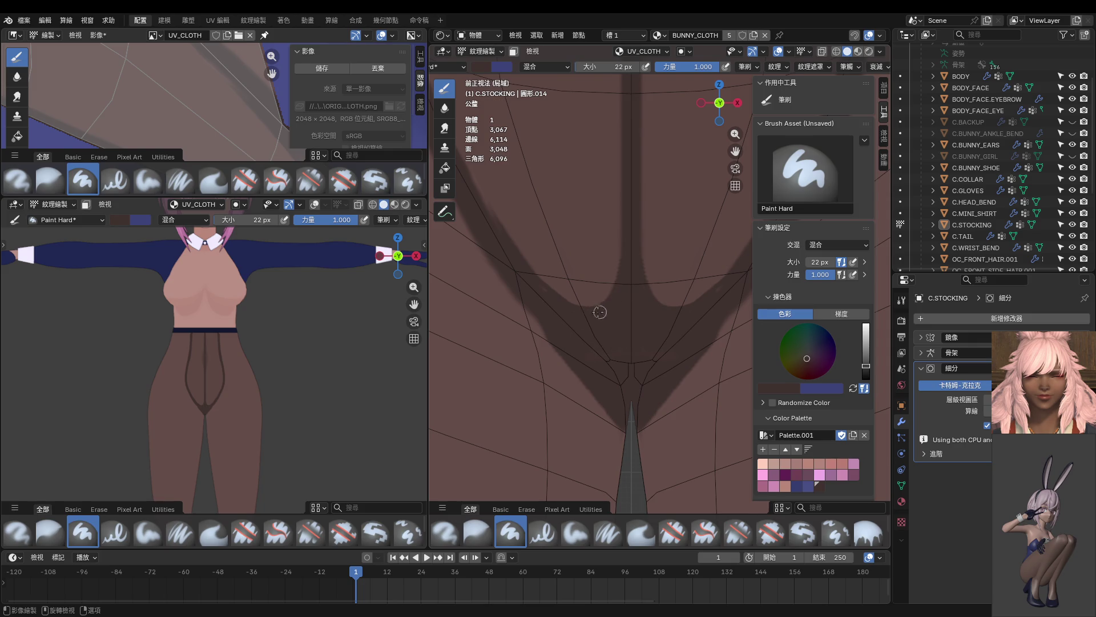
pyautogui.press('s')
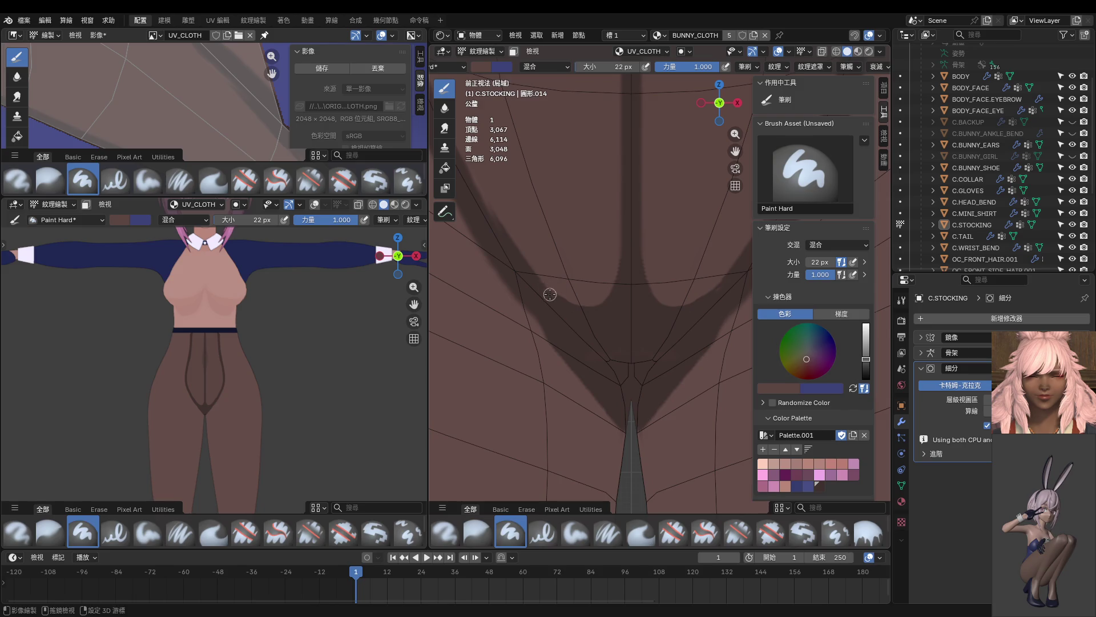
pyautogui.press('s')
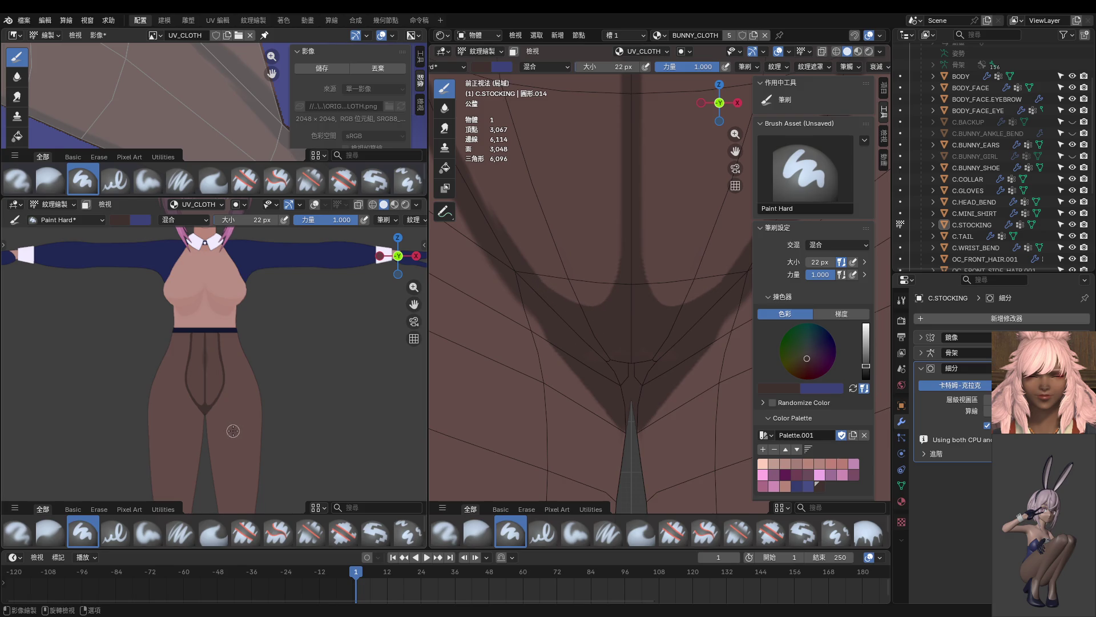
pyautogui.moveTo(597, 360); pyautogui.dragTo(618, 354, button='middle')
pyautogui.scroll(-2, 617, 354)
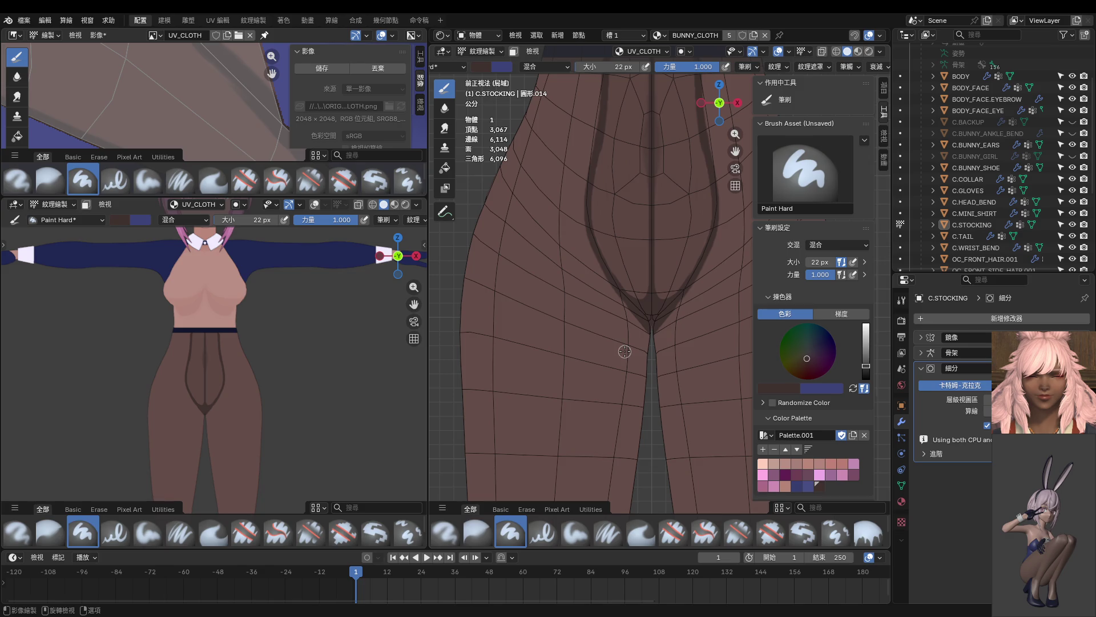
pyautogui.scroll(-3, 625, 351)
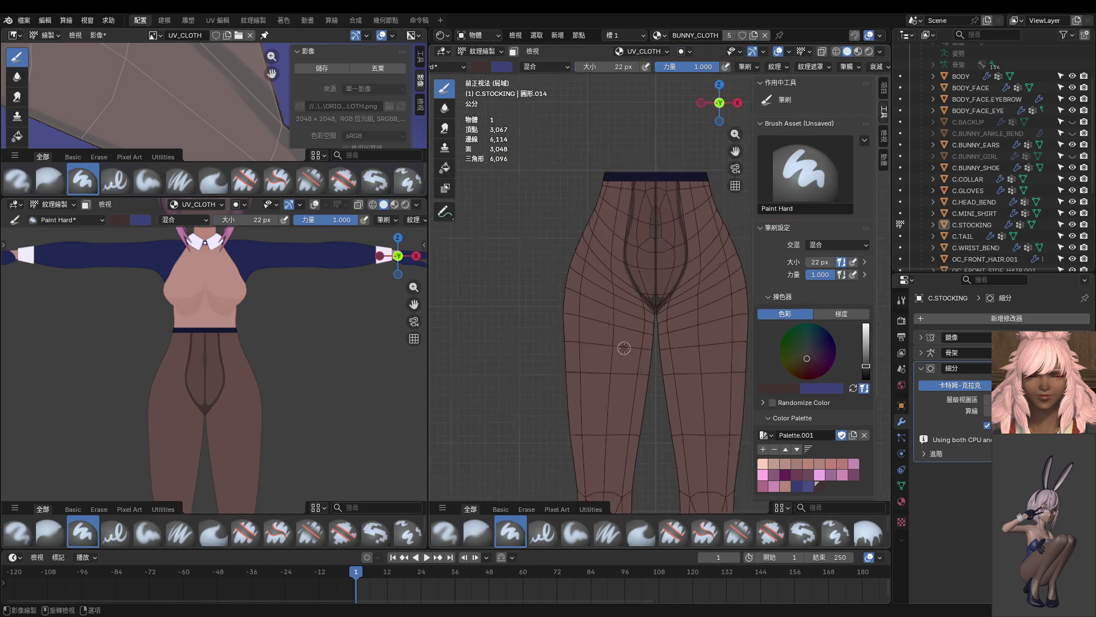
pyautogui.scroll(1, 615, 354)
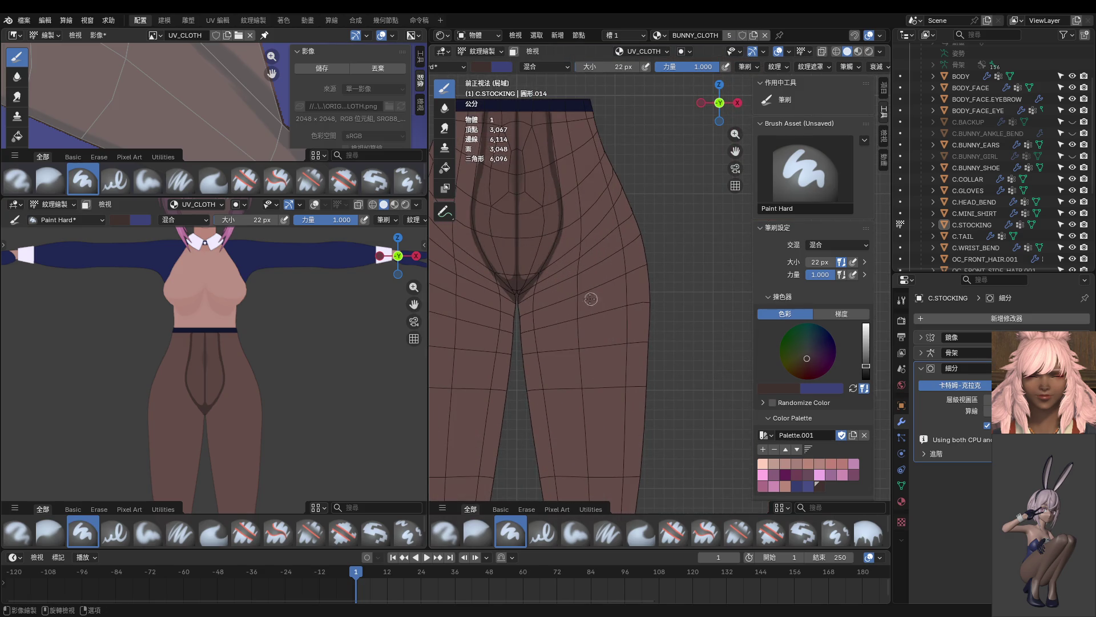
# Step: Save the painted stocking texture image UV_BUNNY_CLOTH.png
pyautogui.hotkey('alt', 's')
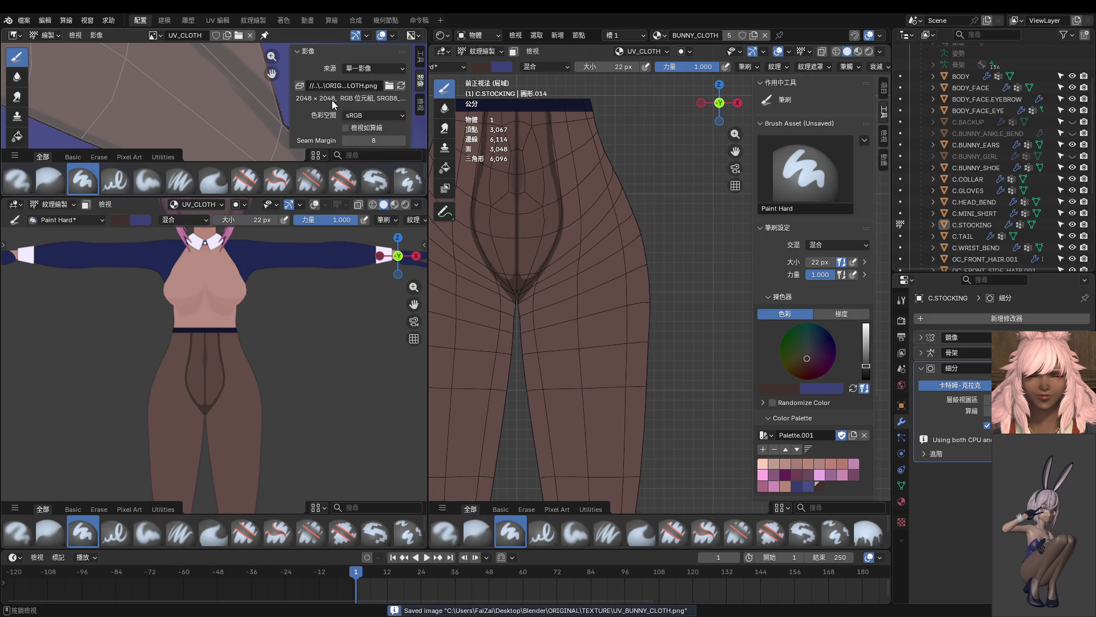
pyautogui.scroll(-2, 591, 300)
pyautogui.scroll(-3, 281, 340)
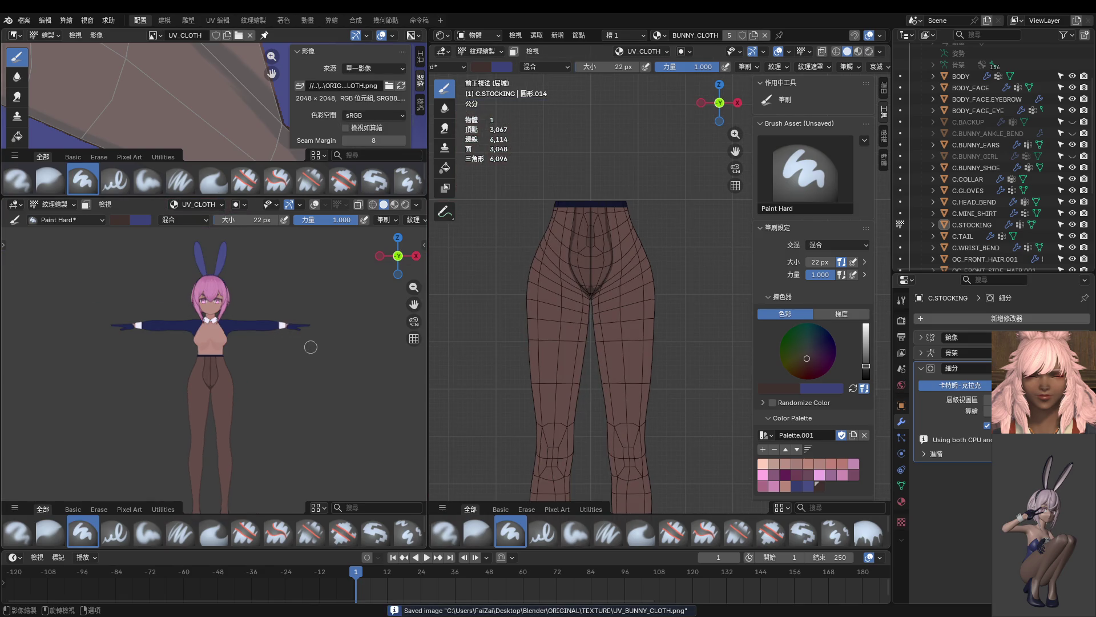